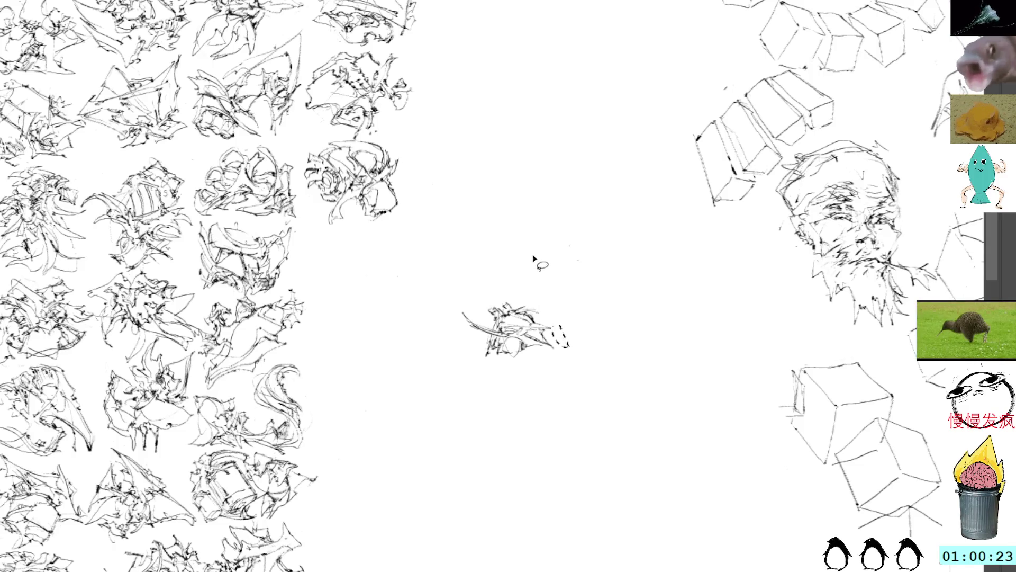
Delete the stray strokes at the sketch's right end and add a stroke to its centre.
{"action": "key", "text": "Delete"}
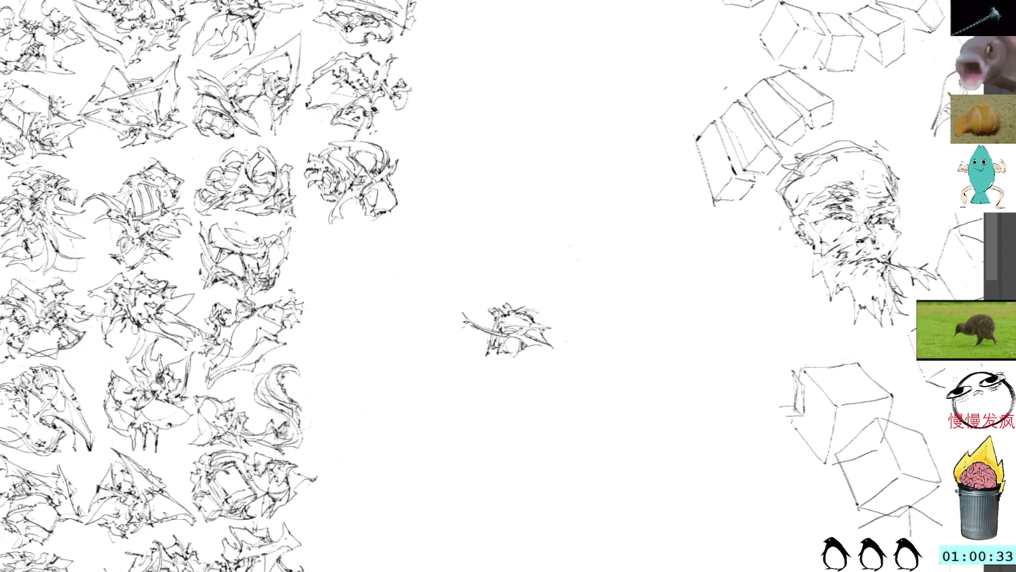
{"action": "left_click_drag", "start_coordinate": [458, 335], "coordinate": [480, 351]}
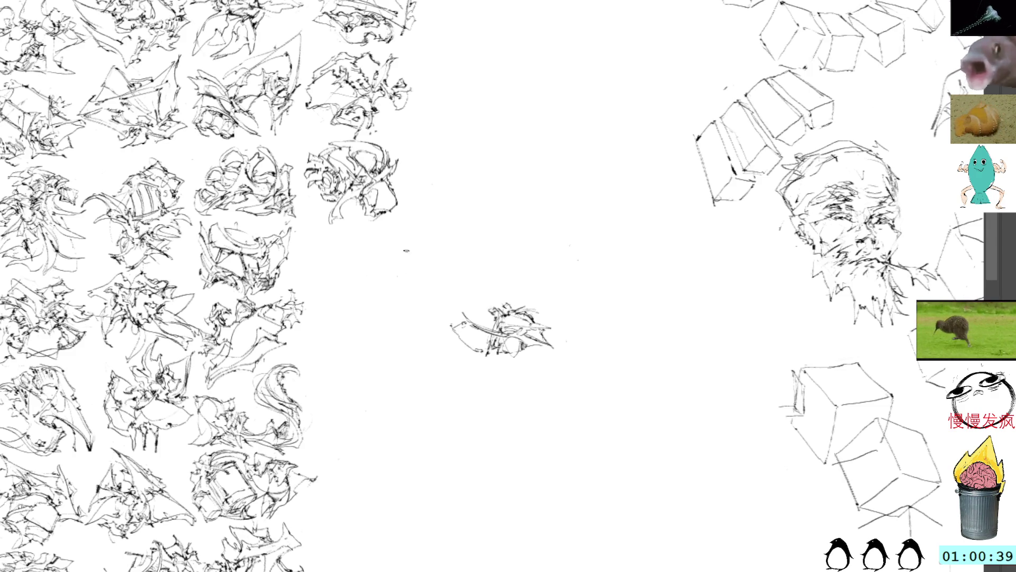
{"action": "mouse_move", "coordinate": [457, 325]}
{"action": "left_mouse_down"}
{"action": "mouse_move", "coordinate": [471, 335]}
{"action": "mouse_move", "coordinate": [450, 323]}
{"action": "mouse_move", "coordinate": [484, 362]}
{"action": "left_mouse_up"}
{"action": "key", "text": "ctrl+d"}
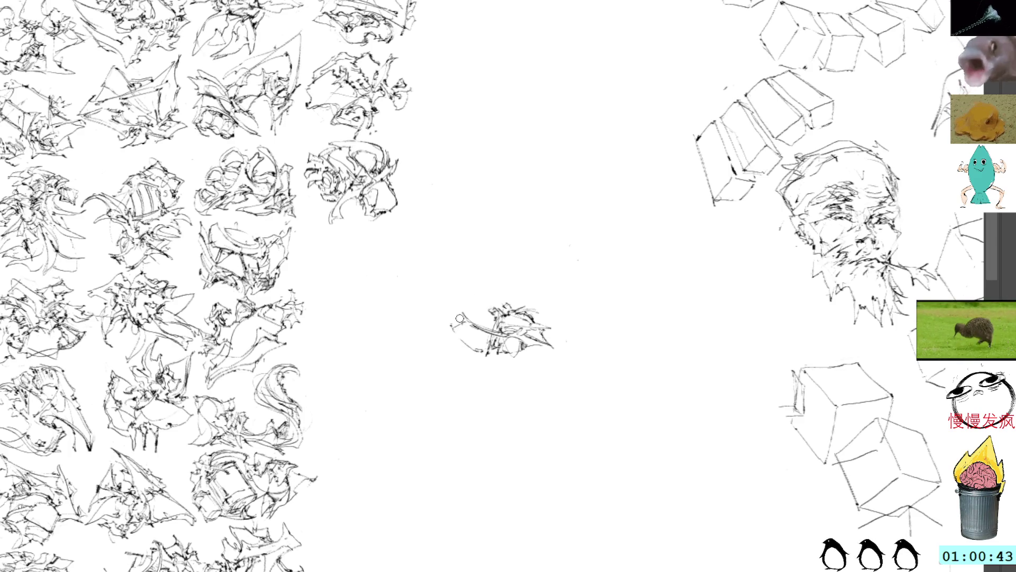
Fill out the thumbnail with diagonal, bottom, upper-left and top edge strokes plus a dark accent.
{"action": "left_click_drag", "start_coordinate": [458, 332], "coordinate": [490, 359]}
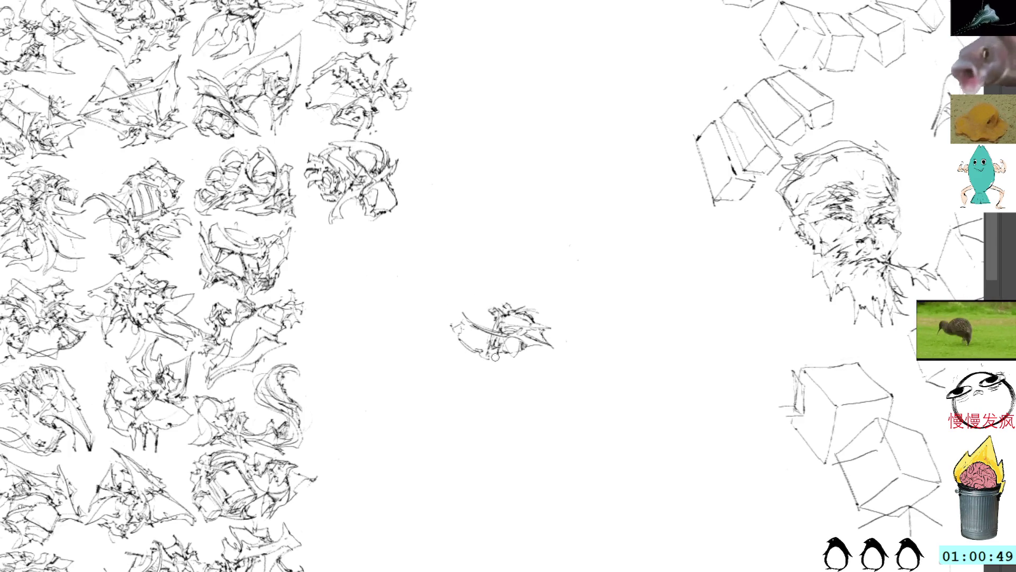
{"action": "left_click_drag", "start_coordinate": [478, 361], "coordinate": [496, 364]}
{"action": "left_click_drag", "start_coordinate": [473, 319], "coordinate": [517, 300]}
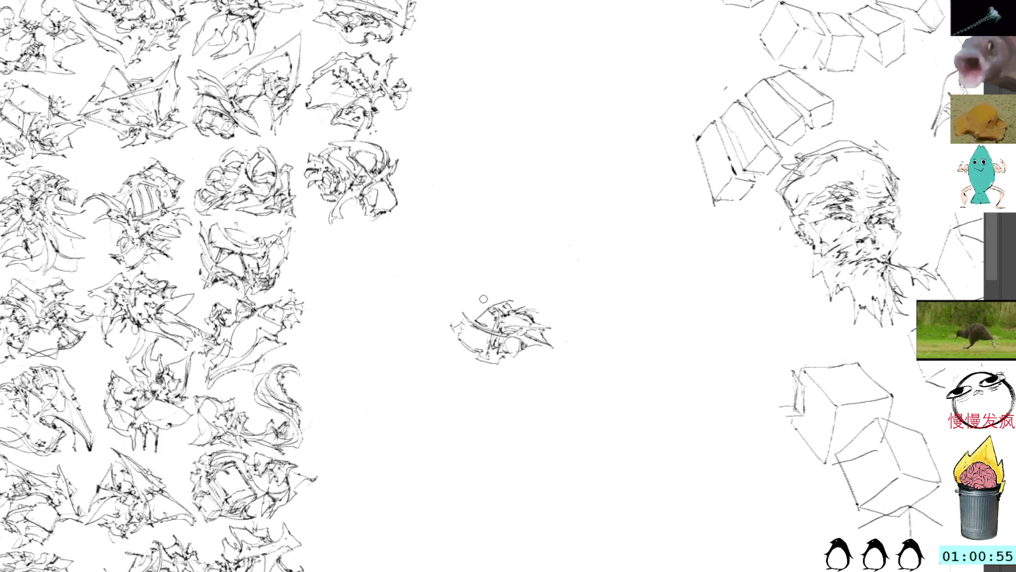
{"action": "mouse_move", "coordinate": [497, 302]}
{"action": "left_mouse_down"}
{"action": "mouse_move", "coordinate": [531, 304]}
{"action": "mouse_move", "coordinate": [557, 338]}
{"action": "left_mouse_up"}
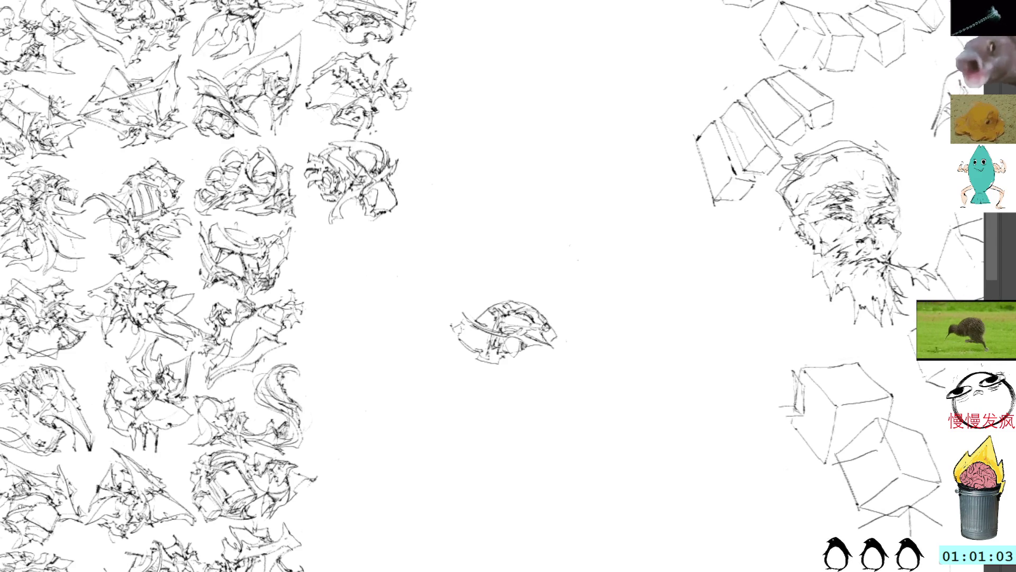
{"action": "mouse_move", "coordinate": [537, 316]}
{"action": "left_mouse_down"}
{"action": "mouse_move", "coordinate": [558, 343]}
{"action": "mouse_move", "coordinate": [498, 360]}
{"action": "mouse_move", "coordinate": [539, 363]}
{"action": "left_mouse_up"}
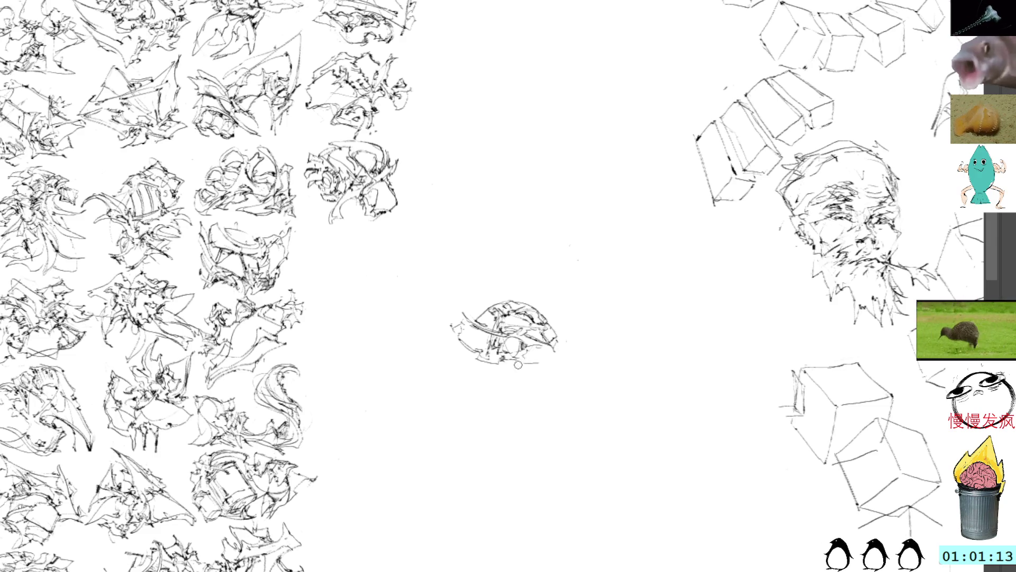
{"action": "mouse_move", "coordinate": [504, 360]}
{"action": "left_mouse_down"}
{"action": "mouse_move", "coordinate": [549, 363]}
{"action": "mouse_move", "coordinate": [539, 349]}
{"action": "mouse_move", "coordinate": [557, 347]}
{"action": "mouse_move", "coordinate": [556, 337]}
{"action": "mouse_move", "coordinate": [540, 333]}
{"action": "mouse_move", "coordinate": [558, 342]}
{"action": "mouse_move", "coordinate": [528, 364]}
{"action": "mouse_move", "coordinate": [545, 347]}
{"action": "left_mouse_up"}
Snap the finished thumbnail beside the grid's right-hand column, then pan back to blank canvas.
{"action": "key", "text": "ctrl+t"}
{"action": "left_click_drag", "start_coordinate": [495, 303], "coordinate": [351, 234]}
{"action": "left_click_drag", "start_coordinate": [457, 224], "coordinate": [592, 275]}
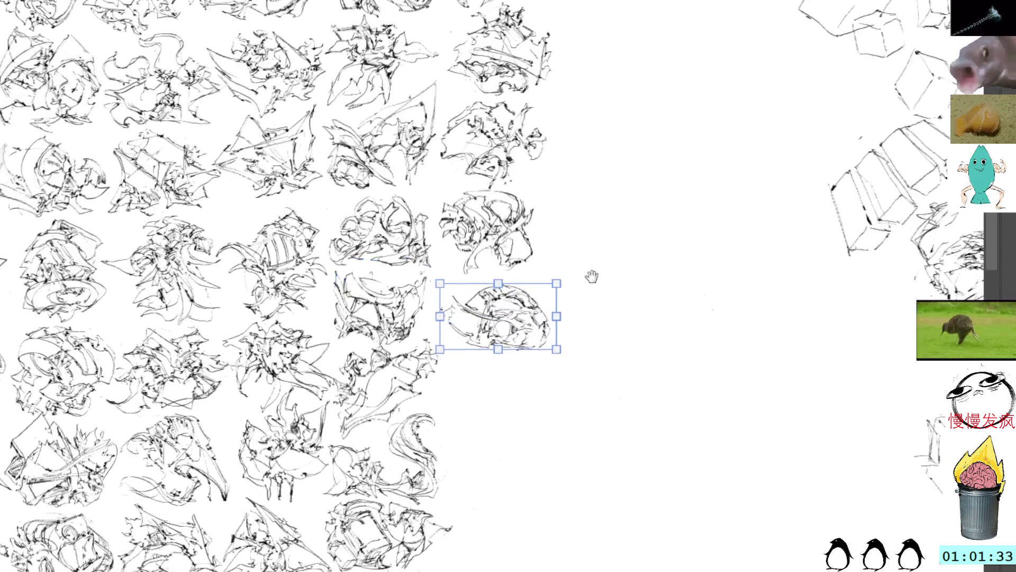
{"action": "left_click_drag", "start_coordinate": [531, 308], "coordinate": [521, 293]}
{"action": "key", "text": "Left"}
{"action": "key", "text": "Left"}
{"action": "key", "text": "Left"}
{"action": "key", "text": "Return"}
{"action": "mouse_move", "coordinate": [553, 338]}
{"action": "left_mouse_down"}
{"action": "mouse_move", "coordinate": [519, 257]}
{"action": "mouse_move", "coordinate": [503, 263]}
{"action": "left_mouse_up"}
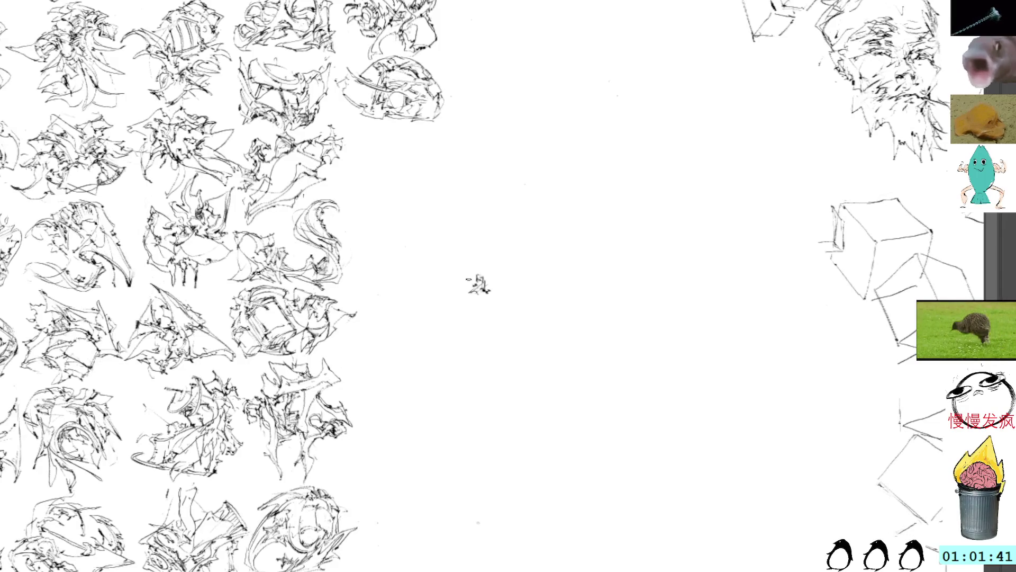
Draw the first lines of a new thumbnail and rotate them 90° counter-clockwise.
{"action": "mouse_move", "coordinate": [491, 282]}
{"action": "left_mouse_down"}
{"action": "mouse_move", "coordinate": [485, 319]}
{"action": "mouse_move", "coordinate": [530, 332]}
{"action": "mouse_move", "coordinate": [513, 310]}
{"action": "mouse_move", "coordinate": [537, 301]}
{"action": "mouse_move", "coordinate": [500, 273]}
{"action": "mouse_move", "coordinate": [501, 291]}
{"action": "mouse_move", "coordinate": [511, 276]}
{"action": "mouse_move", "coordinate": [521, 305]}
{"action": "left_mouse_up"}
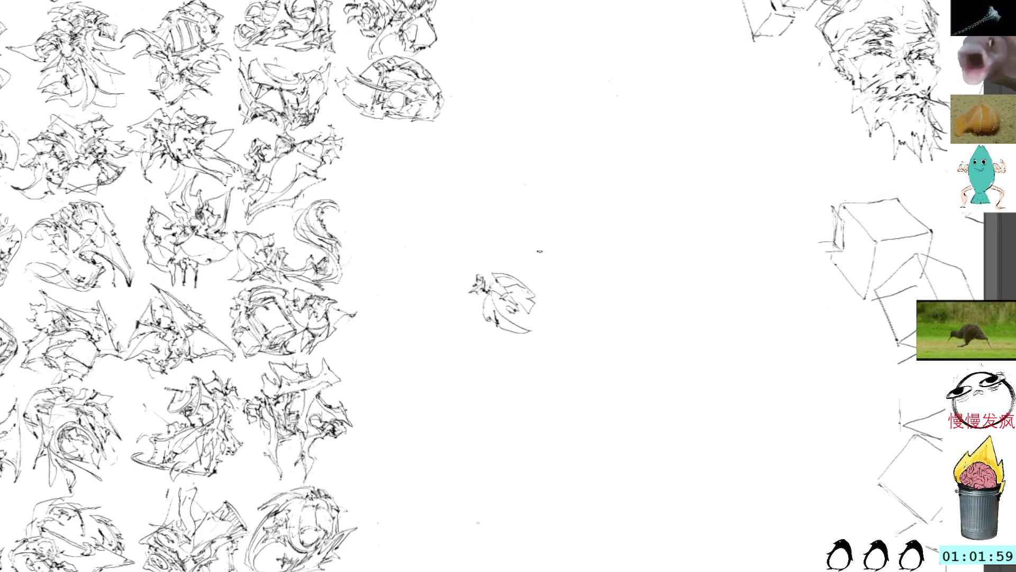
{"action": "key", "text": "ctrl+t"}
{"action": "left_click_drag", "start_coordinate": [560, 231], "coordinate": [437, 265]}
{"action": "key", "text": "Return"}
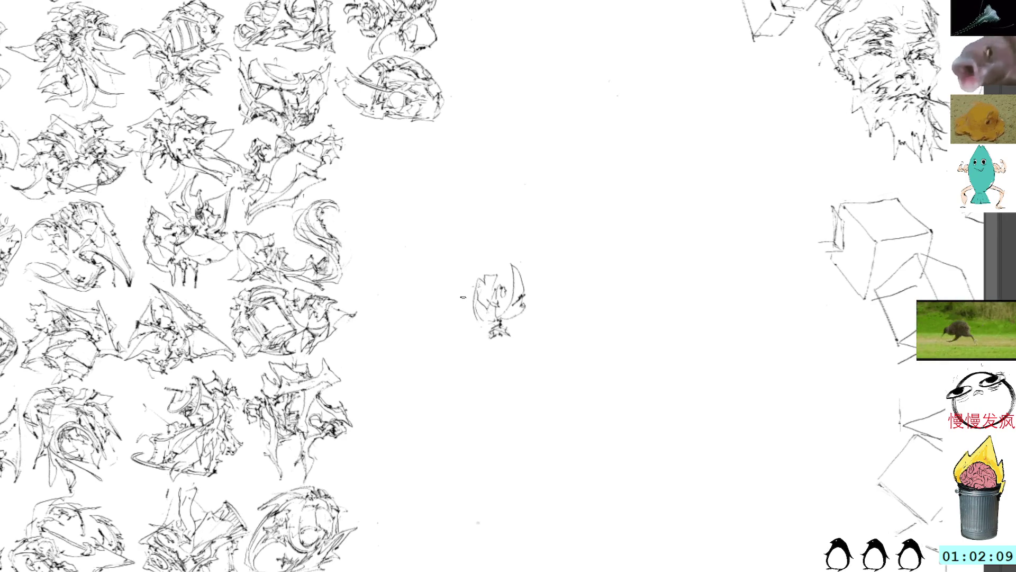
Add short and broken marks along the new sketch's left edge.
{"action": "mouse_move", "coordinate": [473, 302]}
{"action": "left_mouse_down"}
{"action": "mouse_move", "coordinate": [466, 310]}
{"action": "mouse_move", "coordinate": [450, 286]}
{"action": "mouse_move", "coordinate": [469, 348]}
{"action": "mouse_move", "coordinate": [470, 335]}
{"action": "left_mouse_up"}
{"action": "mouse_move", "coordinate": [464, 290]}
{"action": "left_mouse_down"}
{"action": "mouse_move", "coordinate": [447, 296]}
{"action": "mouse_move", "coordinate": [453, 273]}
{"action": "mouse_move", "coordinate": [465, 299]}
{"action": "mouse_move", "coordinate": [452, 297]}
{"action": "mouse_move", "coordinate": [456, 313]}
{"action": "mouse_move", "coordinate": [487, 355]}
{"action": "left_mouse_up"}
{"action": "mouse_move", "coordinate": [476, 320]}
{"action": "left_mouse_down"}
{"action": "mouse_move", "coordinate": [460, 353]}
{"action": "mouse_move", "coordinate": [469, 334]}
{"action": "mouse_move", "coordinate": [471, 345]}
{"action": "mouse_move", "coordinate": [468, 326]}
{"action": "mouse_move", "coordinate": [473, 350]}
{"action": "mouse_move", "coordinate": [496, 360]}
{"action": "mouse_move", "coordinate": [469, 350]}
{"action": "mouse_move", "coordinate": [480, 321]}
{"action": "left_mouse_up"}
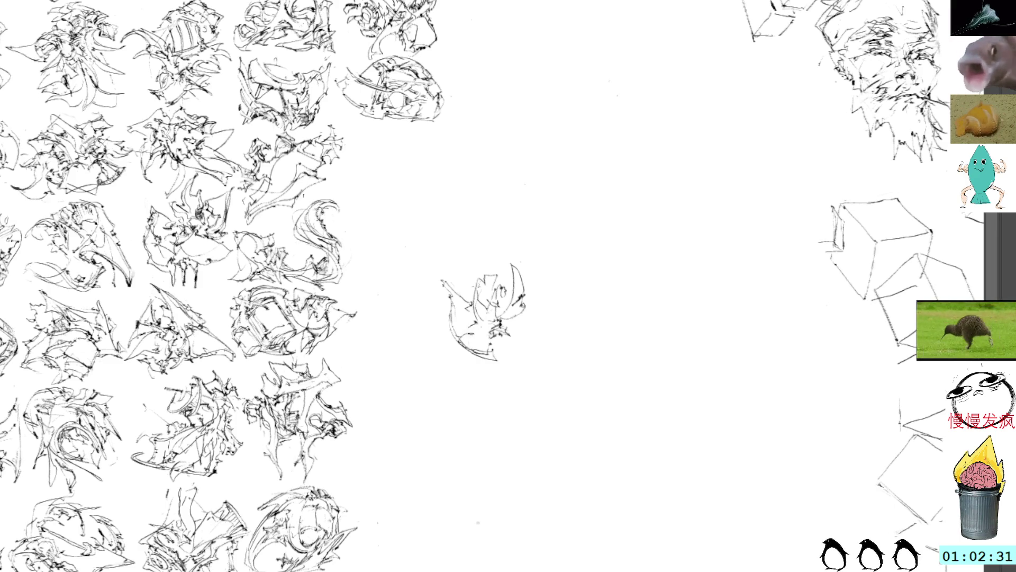
Add dark accents and strokes at the thumbnail's bottom right, upper middle and right edge.
{"action": "left_click_drag", "start_coordinate": [473, 337], "coordinate": [488, 339]}
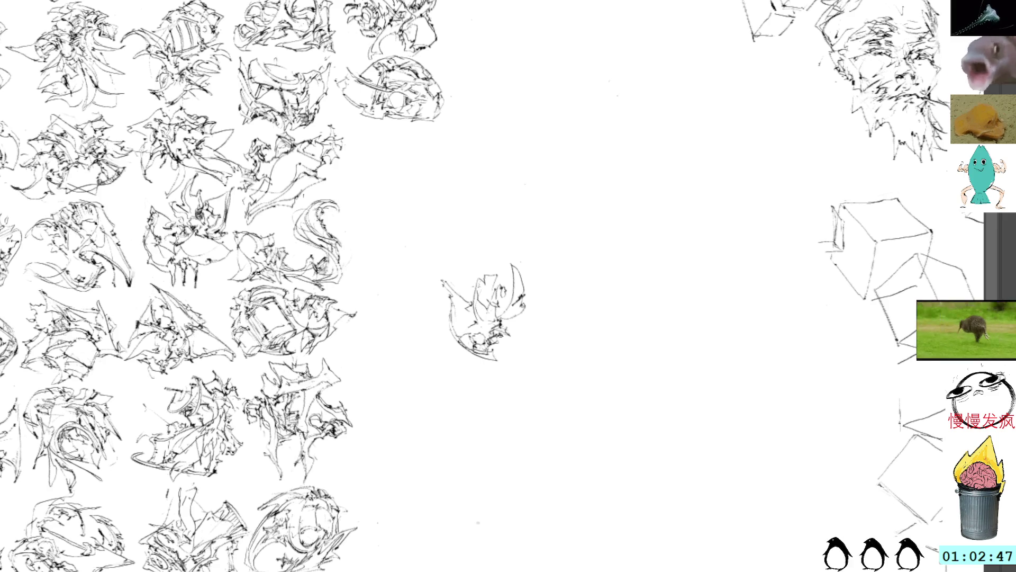
{"action": "left_click_drag", "start_coordinate": [500, 347], "coordinate": [514, 344]}
{"action": "mouse_move", "coordinate": [507, 348]}
{"action": "left_mouse_down"}
{"action": "mouse_move", "coordinate": [516, 335]}
{"action": "mouse_move", "coordinate": [502, 337]}
{"action": "left_mouse_up"}
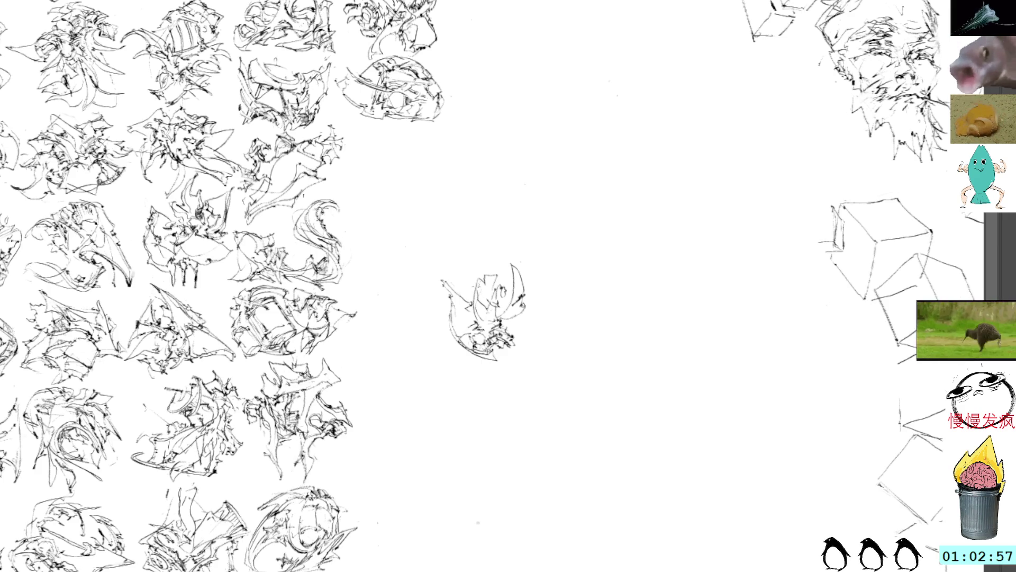
{"action": "mouse_move", "coordinate": [483, 301]}
{"action": "left_mouse_down"}
{"action": "mouse_move", "coordinate": [476, 280]}
{"action": "mouse_move", "coordinate": [474, 312]}
{"action": "mouse_move", "coordinate": [475, 290]}
{"action": "mouse_move", "coordinate": [490, 328]}
{"action": "mouse_move", "coordinate": [483, 290]}
{"action": "mouse_move", "coordinate": [485, 315]}
{"action": "mouse_move", "coordinate": [470, 321]}
{"action": "mouse_move", "coordinate": [490, 321]}
{"action": "mouse_move", "coordinate": [466, 308]}
{"action": "mouse_move", "coordinate": [490, 320]}
{"action": "mouse_move", "coordinate": [468, 307]}
{"action": "mouse_move", "coordinate": [471, 297]}
{"action": "mouse_move", "coordinate": [478, 310]}
{"action": "left_mouse_up"}
{"action": "left_click_drag", "start_coordinate": [481, 286], "coordinate": [468, 298]}
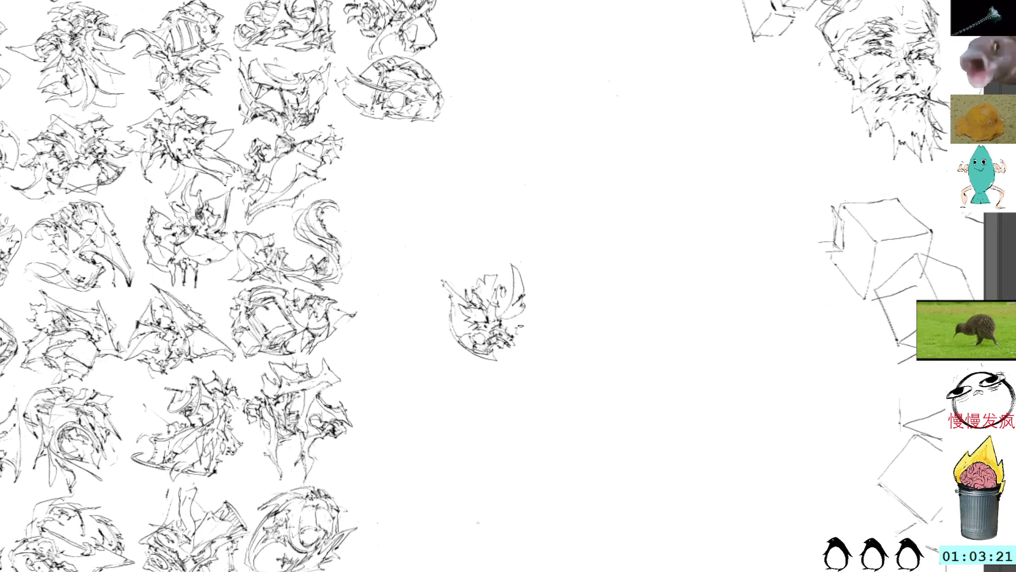
{"action": "mouse_move", "coordinate": [532, 299]}
{"action": "left_mouse_down"}
{"action": "mouse_move", "coordinate": [534, 354]}
{"action": "mouse_move", "coordinate": [546, 333]}
{"action": "mouse_move", "coordinate": [510, 354]}
{"action": "mouse_move", "coordinate": [540, 339]}
{"action": "mouse_move", "coordinate": [536, 290]}
{"action": "mouse_move", "coordinate": [508, 331]}
{"action": "mouse_move", "coordinate": [532, 294]}
{"action": "mouse_move", "coordinate": [522, 298]}
{"action": "left_mouse_up"}
Move the spiky thumbnail below the previous sketch in the right-hand column, then select loose marks beneath it.
{"action": "key", "text": "ctrl+t"}
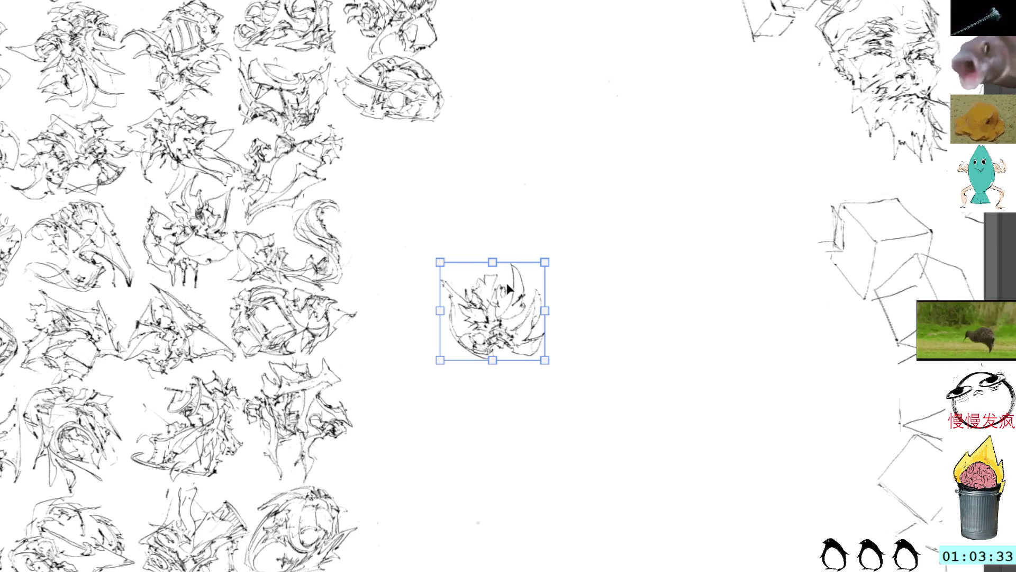
{"action": "left_click_drag", "start_coordinate": [489, 279], "coordinate": [401, 168]}
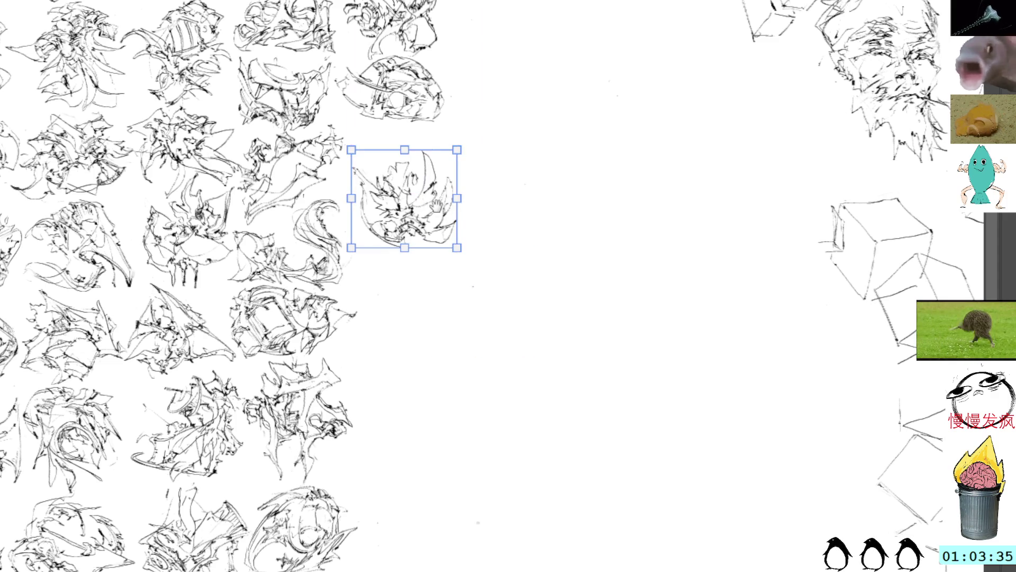
{"action": "scroll", "coordinate": [423, 211], "scroll_direction": "up", "scroll_amount": 5}
{"action": "key", "text": "h"}
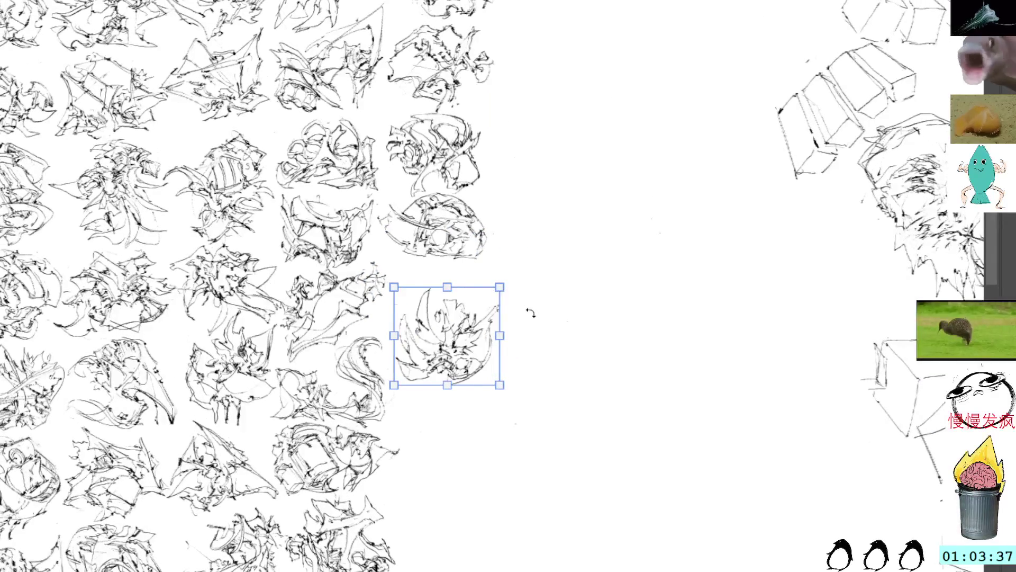
{"action": "key", "text": "h"}
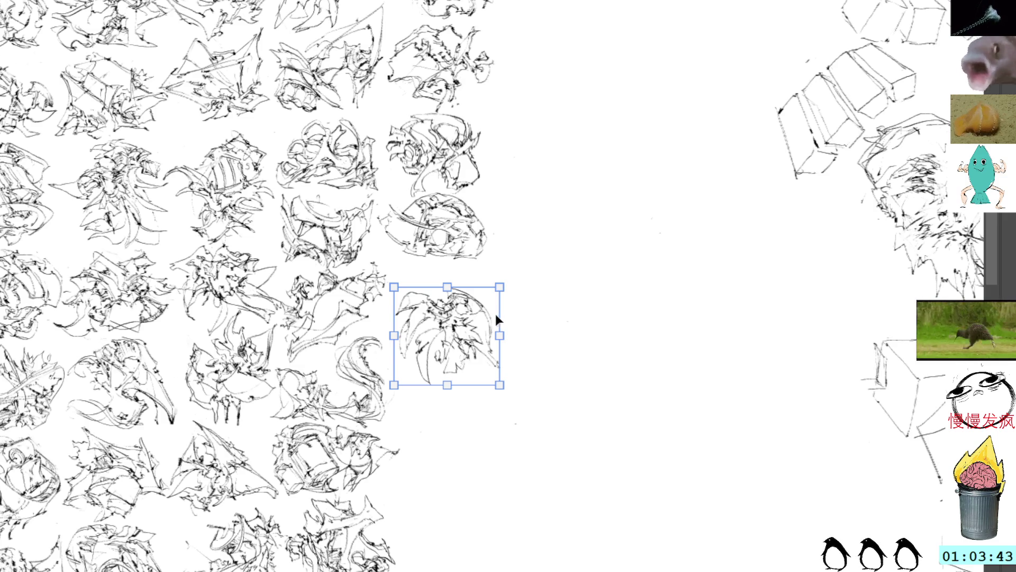
{"action": "left_click_drag", "start_coordinate": [475, 324], "coordinate": [470, 297]}
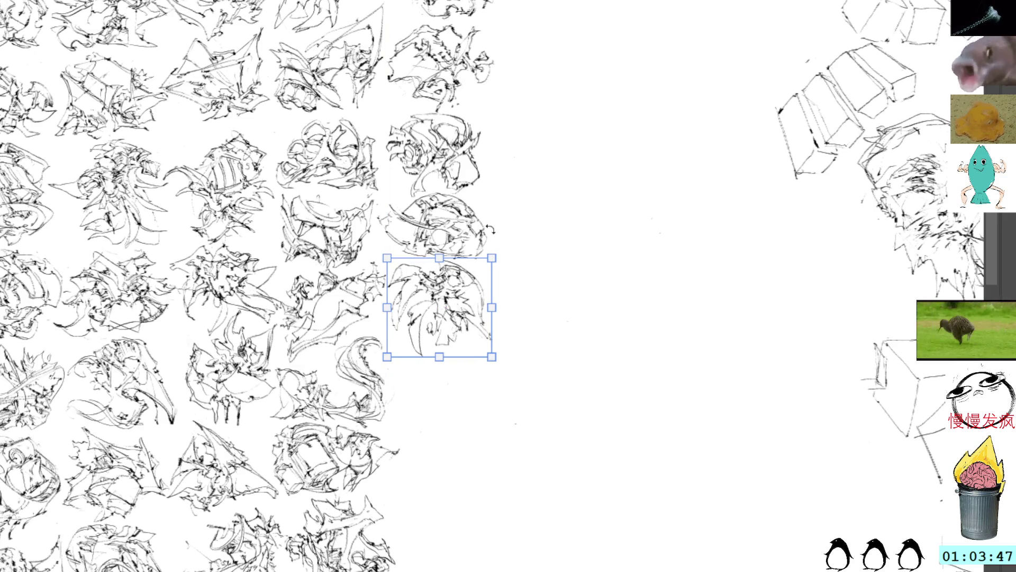
{"action": "key", "text": "ctrl+d"}
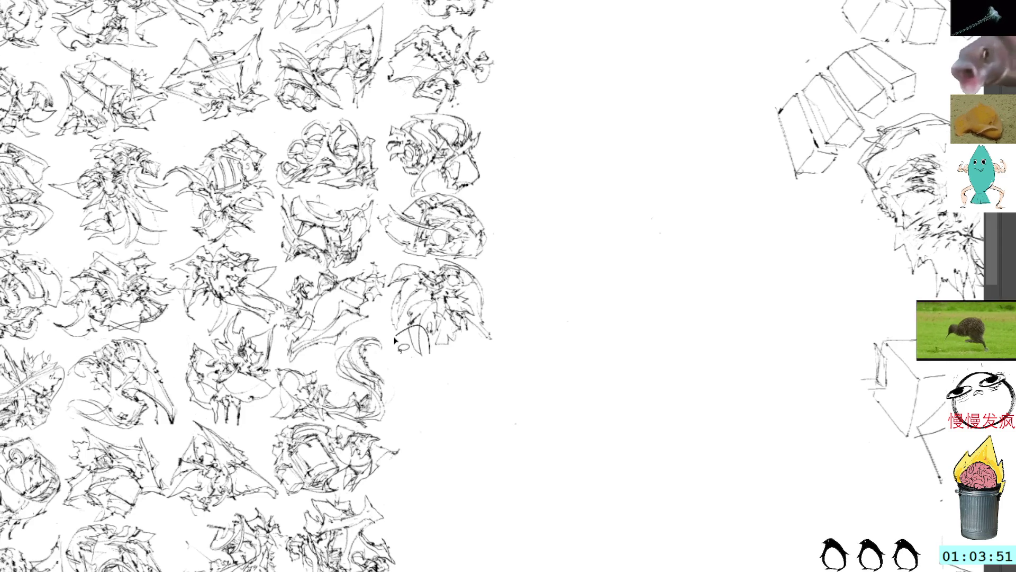
{"action": "mouse_move", "coordinate": [410, 324]}
{"action": "left_mouse_down"}
{"action": "mouse_move", "coordinate": [425, 352]}
{"action": "mouse_move", "coordinate": [408, 339]}
{"action": "mouse_move", "coordinate": [422, 322]}
{"action": "left_mouse_up"}
Move the stray fragment up about 36 px into the newest grid thumbnail.
{"action": "key", "text": "ctrl+d"}
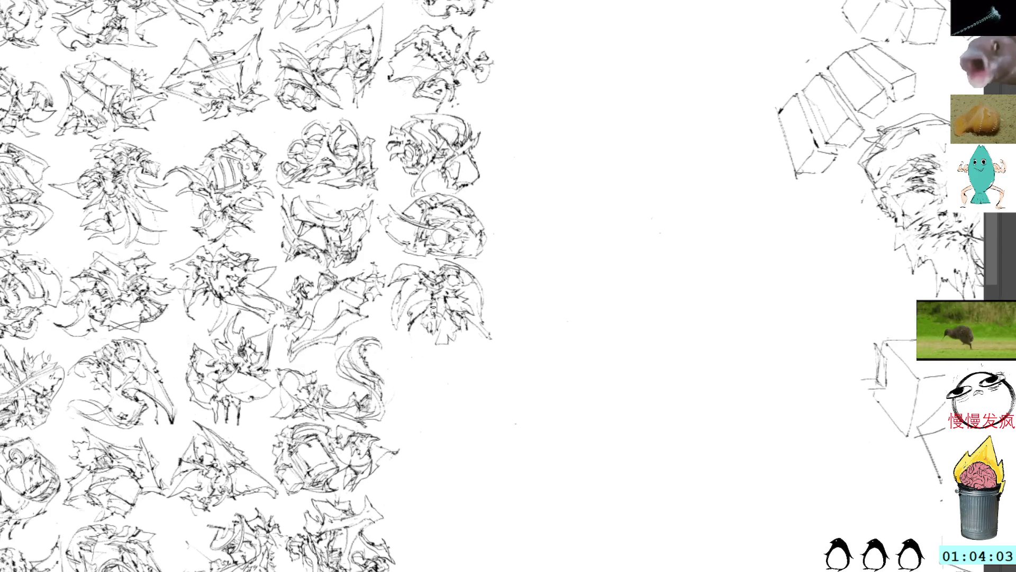
{"action": "left_click_drag", "start_coordinate": [460, 321], "coordinate": [435, 362]}
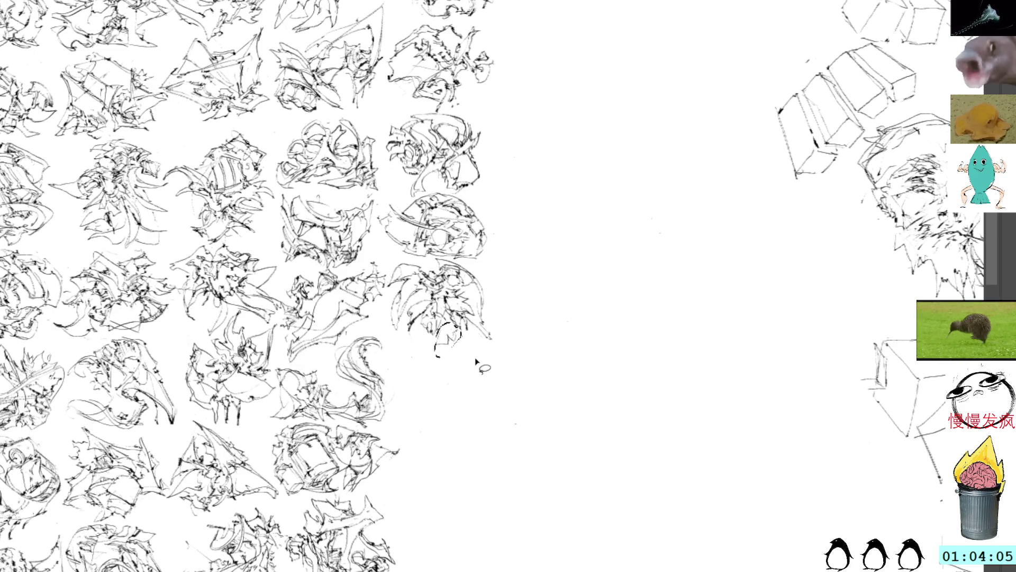
{"action": "mouse_move", "coordinate": [462, 321]}
{"action": "left_mouse_down"}
{"action": "mouse_move", "coordinate": [517, 284]}
{"action": "mouse_move", "coordinate": [501, 294]}
{"action": "left_mouse_up"}
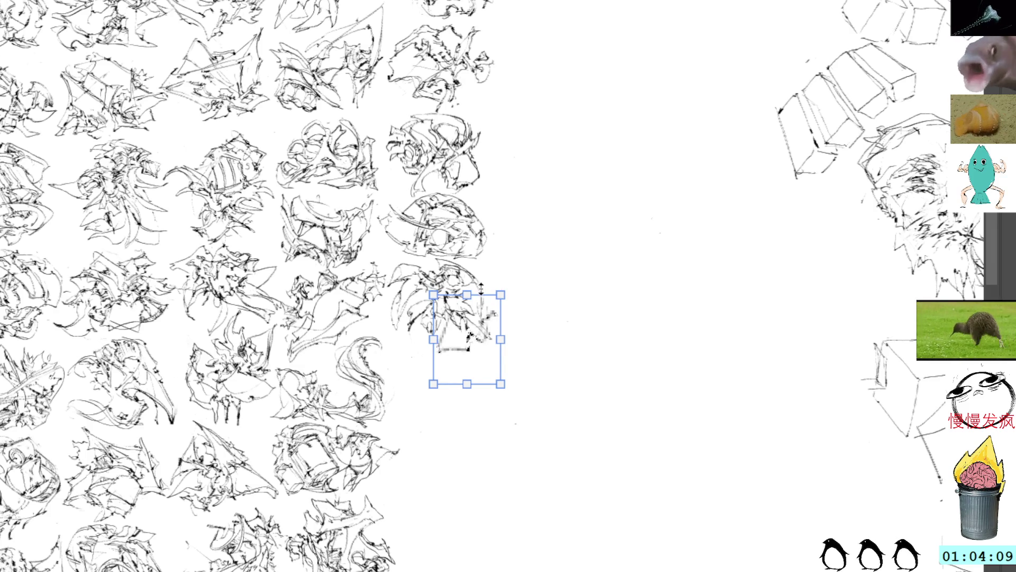
{"action": "key", "text": "Escape"}
{"action": "left_click_drag", "start_coordinate": [475, 343], "coordinate": [473, 324]}
{"action": "key", "text": "l"}
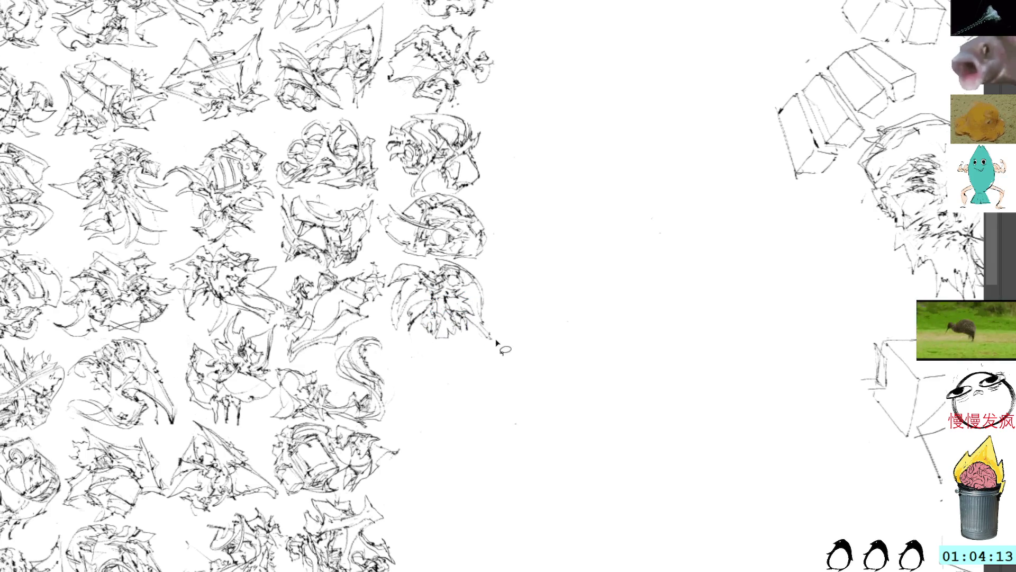
Pan to the blank centre and draw the first tangled and diagonal strokes of the next sketch.
{"action": "left_click_drag", "start_coordinate": [487, 357], "coordinate": [453, 288]}
{"action": "key", "text": "ctrl+z"}
{"action": "mouse_move", "coordinate": [468, 283]}
{"action": "left_mouse_down"}
{"action": "mouse_move", "coordinate": [455, 294]}
{"action": "mouse_move", "coordinate": [462, 308]}
{"action": "mouse_move", "coordinate": [468, 301]}
{"action": "mouse_move", "coordinate": [425, 292]}
{"action": "mouse_move", "coordinate": [439, 305]}
{"action": "mouse_move", "coordinate": [431, 300]}
{"action": "left_mouse_up"}
{"action": "left_click_drag", "start_coordinate": [439, 258], "coordinate": [431, 269]}
{"action": "left_click_drag", "start_coordinate": [428, 264], "coordinate": [437, 252]}
{"action": "left_click_drag", "start_coordinate": [431, 252], "coordinate": [472, 268]}
{"action": "key", "text": "ctrl+z"}
{"action": "mouse_move", "coordinate": [415, 254]}
{"action": "left_mouse_down"}
{"action": "mouse_move", "coordinate": [465, 245]}
{"action": "mouse_move", "coordinate": [391, 280]}
{"action": "mouse_move", "coordinate": [459, 254]}
{"action": "mouse_move", "coordinate": [489, 275]}
{"action": "mouse_move", "coordinate": [493, 264]}
{"action": "left_mouse_up"}
{"action": "mouse_move", "coordinate": [413, 257]}
{"action": "left_mouse_down"}
{"action": "mouse_move", "coordinate": [455, 303]}
{"action": "mouse_move", "coordinate": [442, 268]}
{"action": "mouse_move", "coordinate": [479, 321]}
{"action": "mouse_move", "coordinate": [497, 290]}
{"action": "left_mouse_up"}
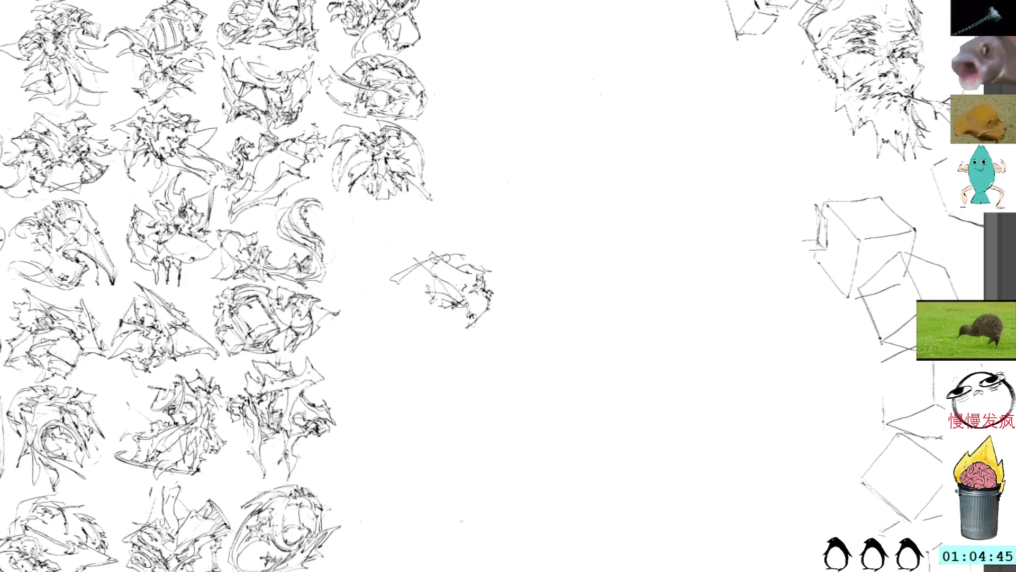
Add light and dark strokes and a small squiggle to the new sketch's lower part.
{"action": "left_click_drag", "start_coordinate": [450, 264], "coordinate": [467, 268]}
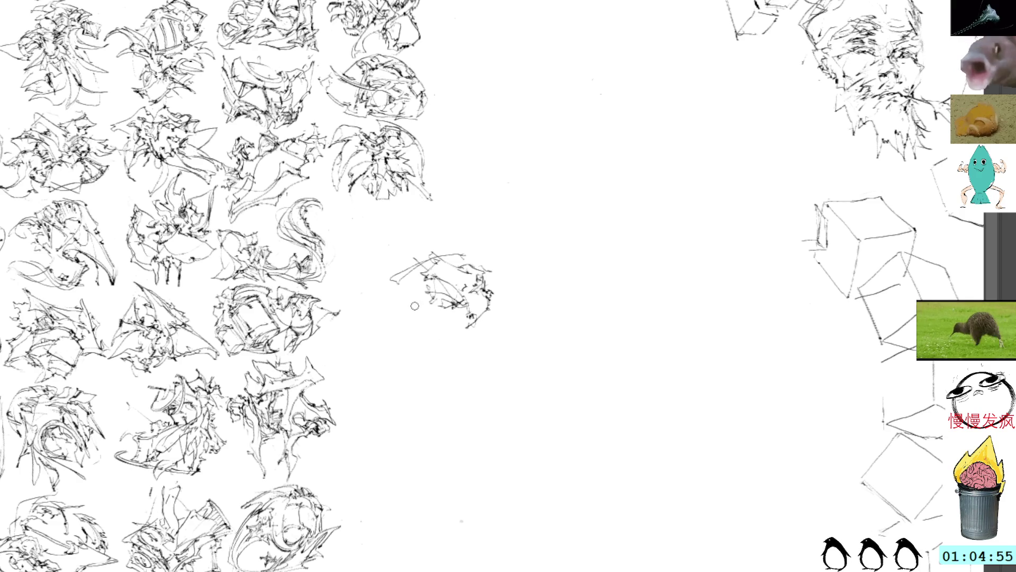
{"action": "mouse_move", "coordinate": [448, 312]}
{"action": "left_mouse_down"}
{"action": "mouse_move", "coordinate": [430, 314]}
{"action": "mouse_move", "coordinate": [453, 324]}
{"action": "mouse_move", "coordinate": [460, 315]}
{"action": "mouse_move", "coordinate": [460, 329]}
{"action": "left_mouse_up"}
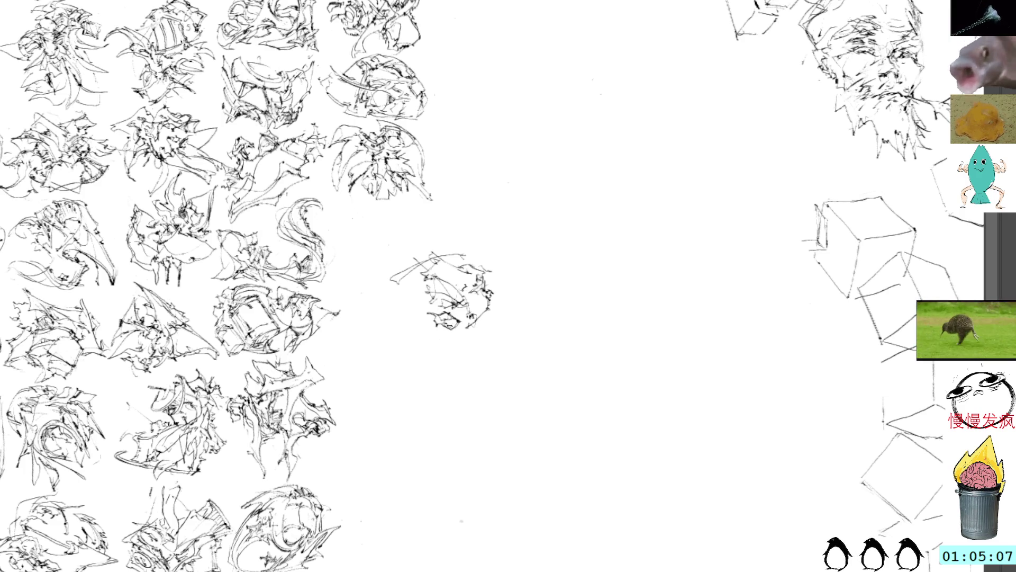
{"action": "left_click_drag", "start_coordinate": [458, 325], "coordinate": [467, 332]}
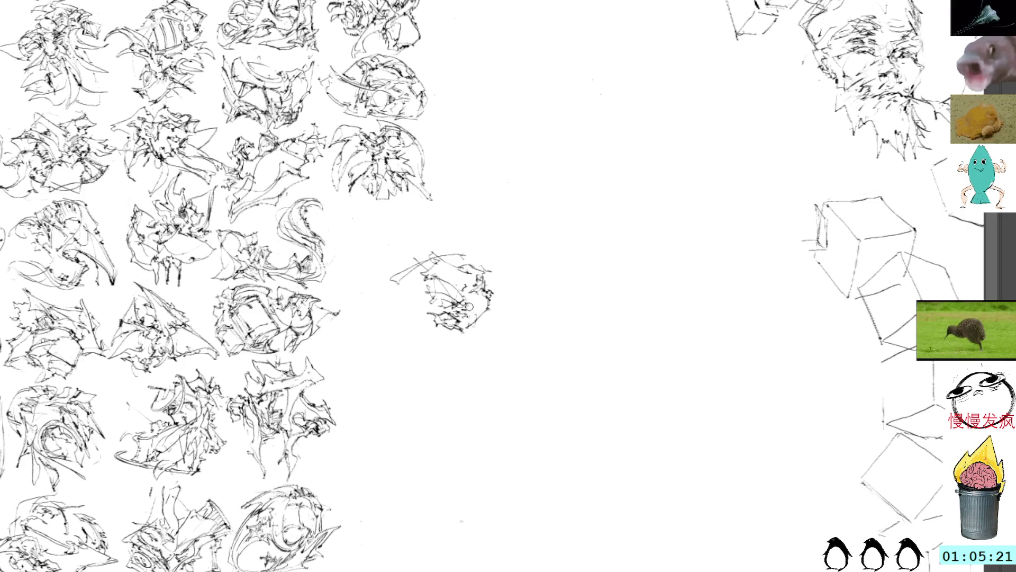
{"action": "mouse_move", "coordinate": [468, 301]}
{"action": "left_mouse_down"}
{"action": "mouse_move", "coordinate": [468, 319]}
{"action": "mouse_move", "coordinate": [483, 317]}
{"action": "mouse_move", "coordinate": [465, 324]}
{"action": "mouse_move", "coordinate": [486, 316]}
{"action": "left_mouse_up"}
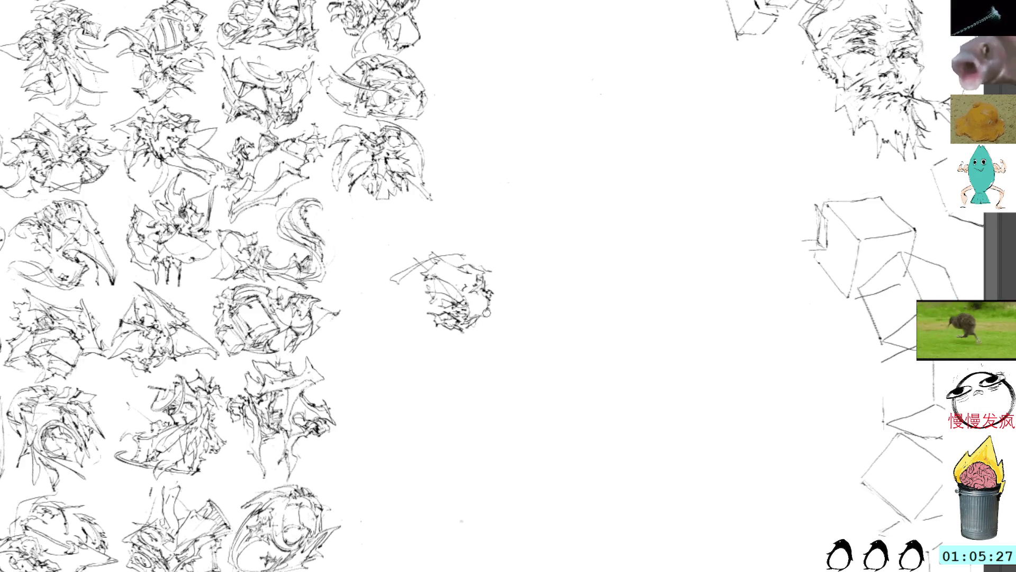
{"action": "left_click_drag", "start_coordinate": [485, 315], "coordinate": [494, 292]}
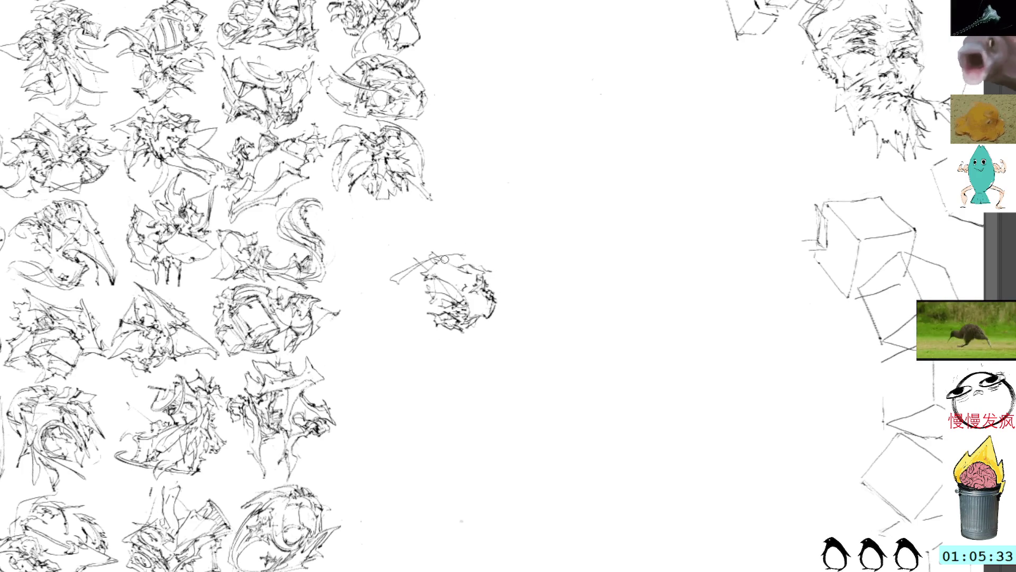
Move the new sketch into the grid beside row four.
{"action": "left_click_drag", "start_coordinate": [440, 274], "coordinate": [472, 283]}
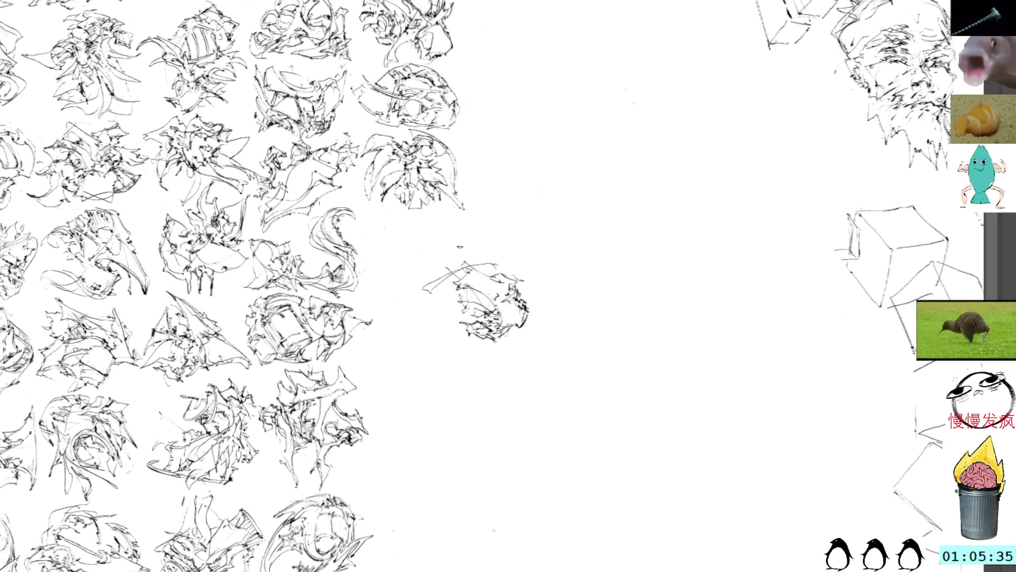
{"action": "key", "text": "ctrl+t"}
{"action": "left_click_drag", "start_coordinate": [480, 284], "coordinate": [430, 241]}
{"action": "key", "text": "ctrl+d"}
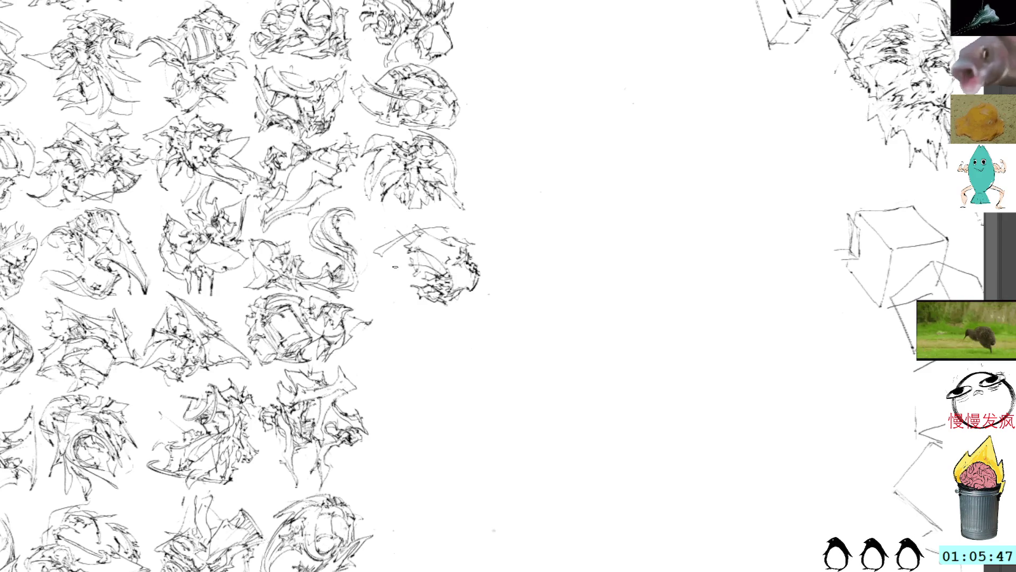
Build up the placed thumbnail with short hatching and dark ink strokes.
{"action": "left_click_drag", "start_coordinate": [400, 279], "coordinate": [444, 235]}
{"action": "left_click_drag", "start_coordinate": [392, 263], "coordinate": [456, 231]}
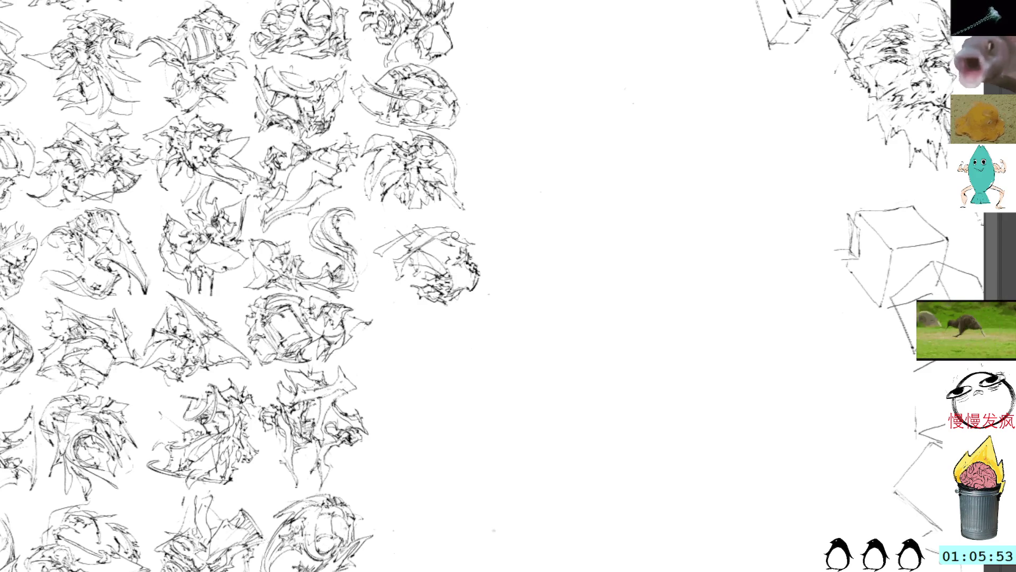
{"action": "left_click_drag", "start_coordinate": [434, 241], "coordinate": [462, 234]}
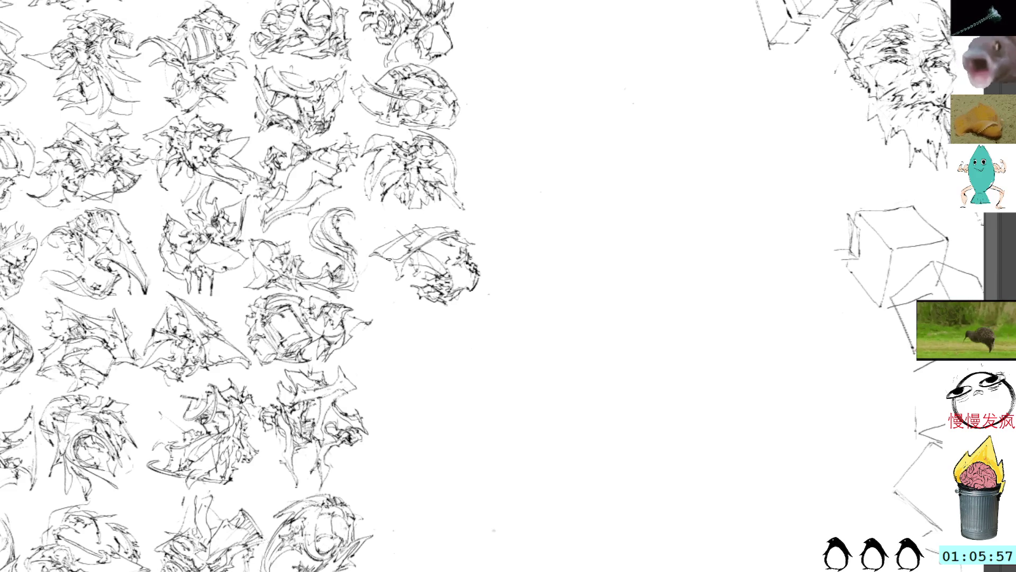
{"action": "left_click_drag", "start_coordinate": [392, 255], "coordinate": [419, 233]}
{"action": "left_click_drag", "start_coordinate": [414, 234], "coordinate": [441, 228]}
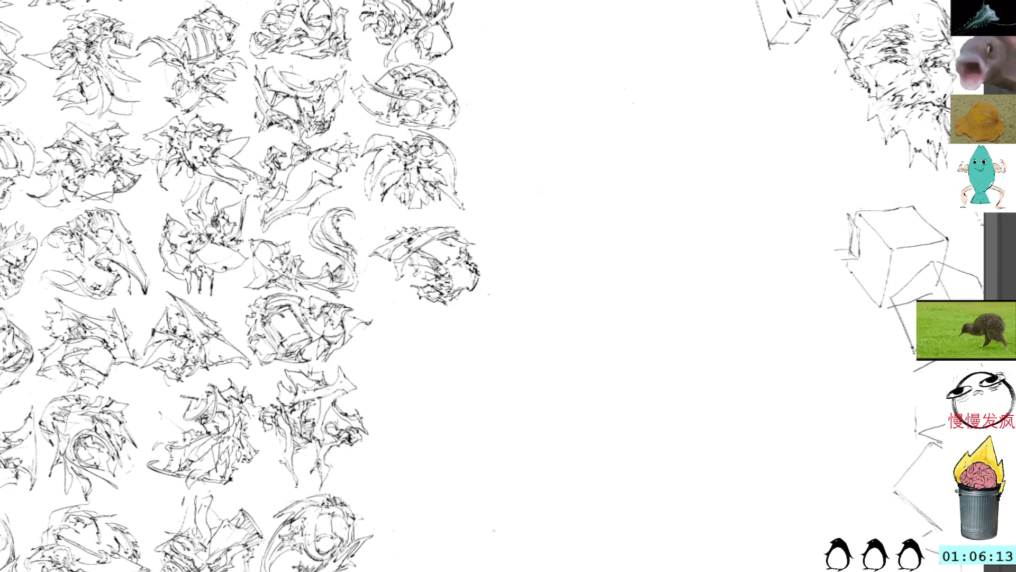
{"action": "left_click", "coordinate": [428, 246]}
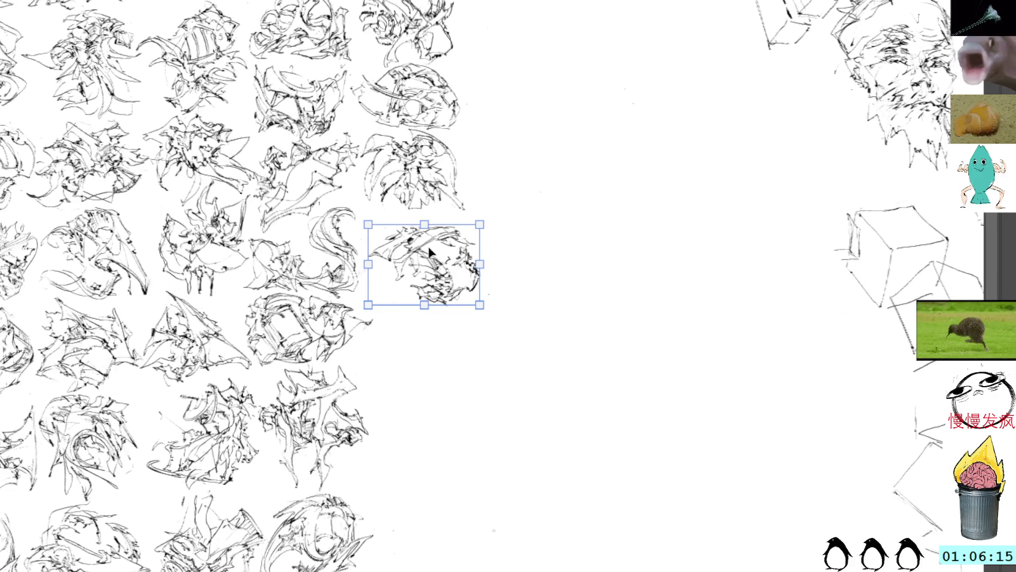
Align the thumbnail with its grid neighbours and pan blank canvas to the centre.
{"action": "left_click_drag", "start_coordinate": [429, 245], "coordinate": [424, 247]}
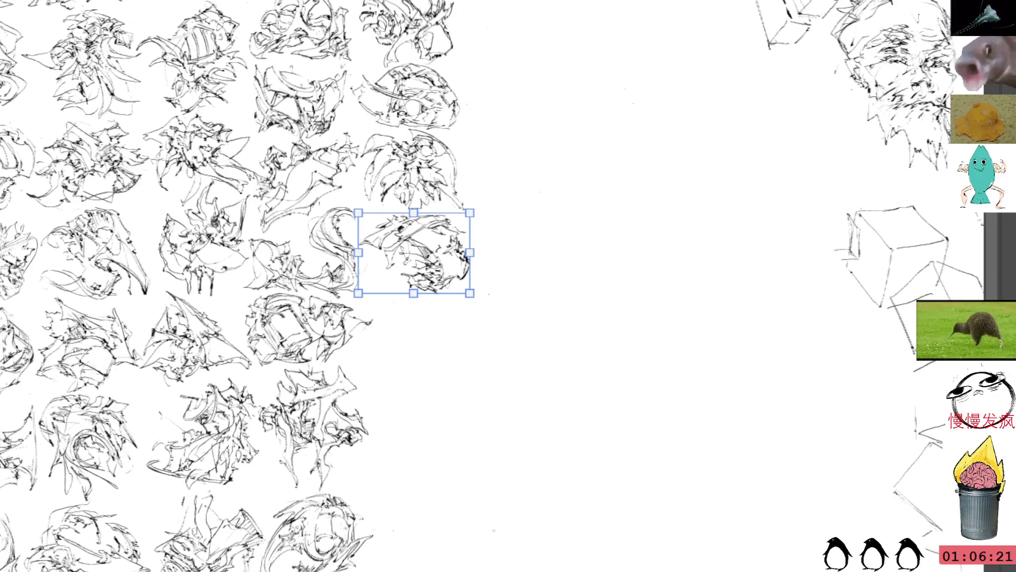
{"action": "key", "text": "Return"}
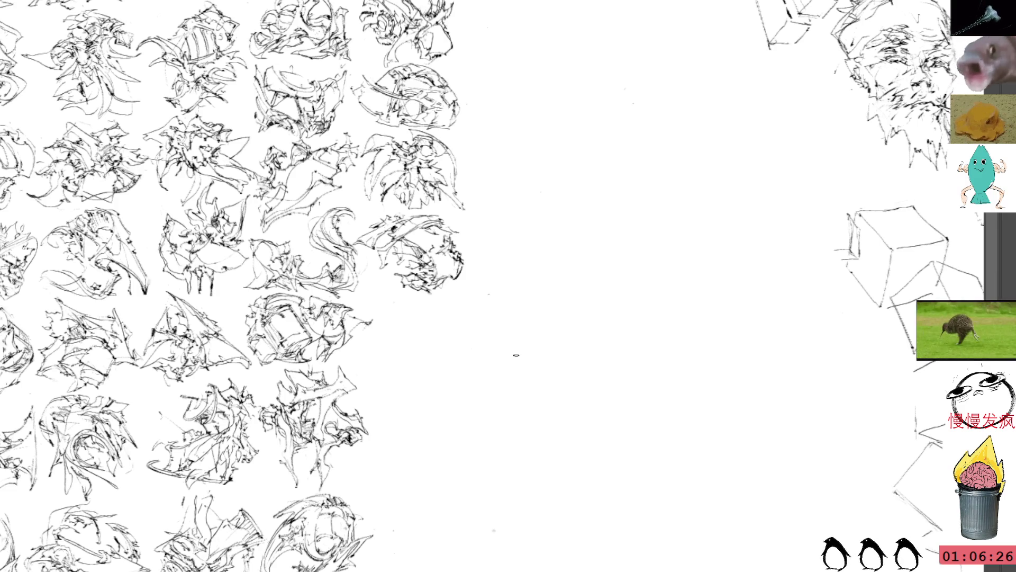
{"action": "mouse_move", "coordinate": [555, 351]}
{"action": "left_mouse_down"}
{"action": "mouse_move", "coordinate": [524, 286]}
{"action": "mouse_move", "coordinate": [497, 270]}
{"action": "left_mouse_up"}
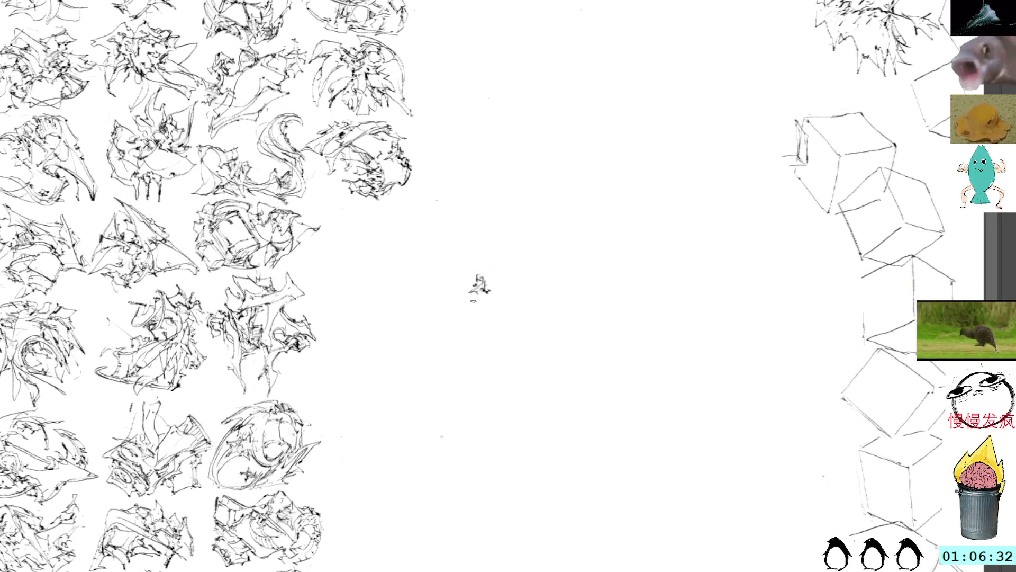
Draw the first looping strokes of a new sketch and rotate it about 33 degrees.
{"action": "left_click_drag", "start_coordinate": [472, 313], "coordinate": [454, 343]}
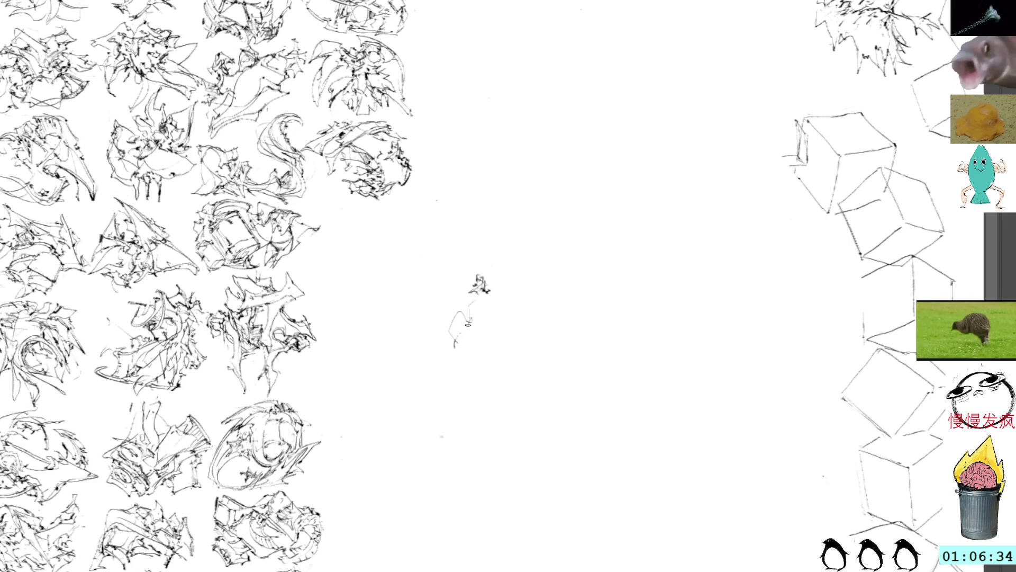
{"action": "mouse_move", "coordinate": [469, 304]}
{"action": "left_mouse_down"}
{"action": "mouse_move", "coordinate": [474, 323]}
{"action": "mouse_move", "coordinate": [501, 326]}
{"action": "mouse_move", "coordinate": [483, 322]}
{"action": "mouse_move", "coordinate": [497, 338]}
{"action": "mouse_move", "coordinate": [512, 299]}
{"action": "mouse_move", "coordinate": [492, 285]}
{"action": "left_mouse_up"}
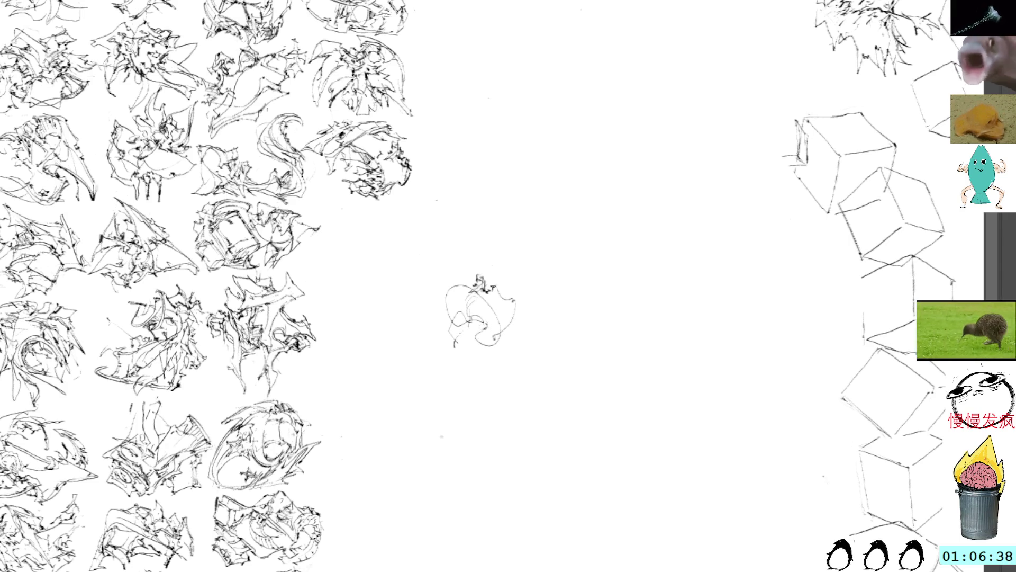
{"action": "mouse_move", "coordinate": [495, 339]}
{"action": "left_mouse_down"}
{"action": "mouse_move", "coordinate": [511, 352]}
{"action": "mouse_move", "coordinate": [476, 357]}
{"action": "mouse_move", "coordinate": [481, 343]}
{"action": "left_mouse_up"}
{"action": "key", "text": "ctrl+z"}
{"action": "key", "text": "ctrl+z"}
{"action": "key", "text": "ctrl+z"}
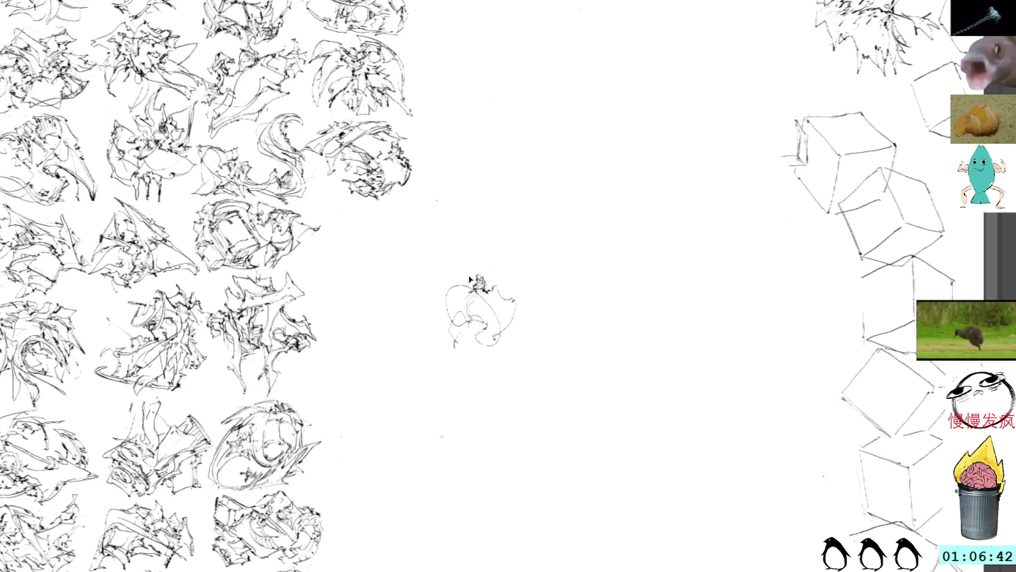
{"action": "key", "text": "ctrl+t"}
{"action": "left_click_drag", "start_coordinate": [557, 237], "coordinate": [458, 226]}
{"action": "left_click_drag", "start_coordinate": [498, 300], "coordinate": [514, 284]}
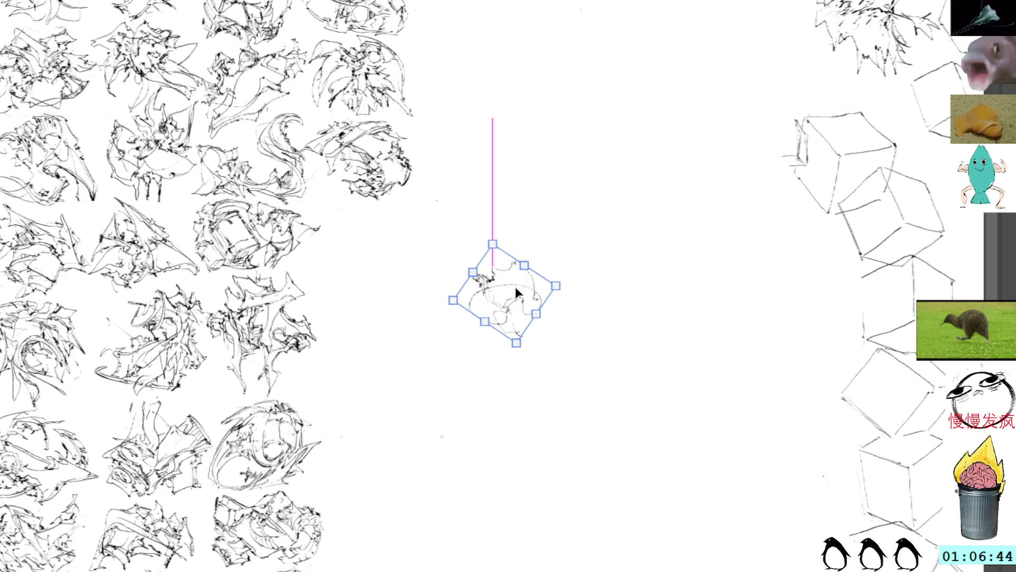
{"action": "key", "text": "Return"}
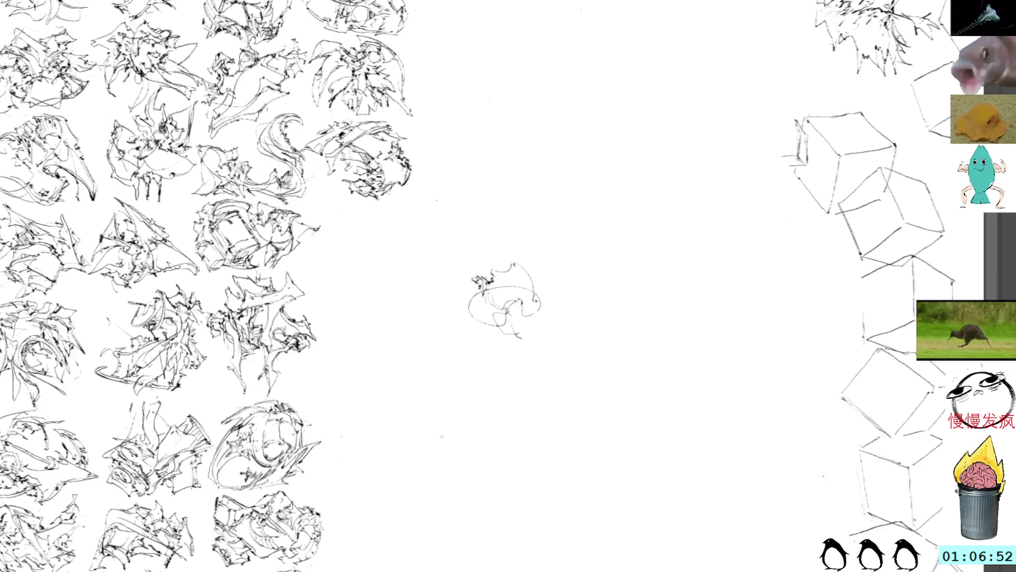
Trace the left and bottom contour and add an oval and small dark accents inside.
{"action": "mouse_move", "coordinate": [487, 312]}
{"action": "left_mouse_down"}
{"action": "mouse_move", "coordinate": [519, 333]}
{"action": "mouse_move", "coordinate": [514, 323]}
{"action": "mouse_move", "coordinate": [523, 328]}
{"action": "mouse_move", "coordinate": [534, 312]}
{"action": "mouse_move", "coordinate": [521, 323]}
{"action": "left_mouse_up"}
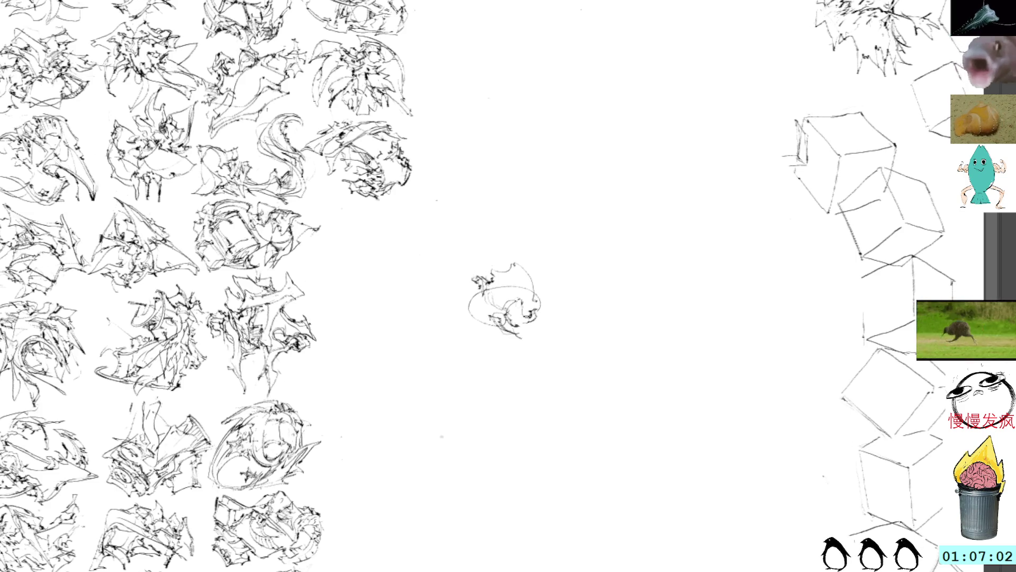
{"action": "mouse_move", "coordinate": [464, 308]}
{"action": "left_mouse_down"}
{"action": "mouse_move", "coordinate": [453, 319]}
{"action": "mouse_move", "coordinate": [496, 324]}
{"action": "mouse_move", "coordinate": [476, 294]}
{"action": "mouse_move", "coordinate": [499, 288]}
{"action": "mouse_move", "coordinate": [513, 298]}
{"action": "left_mouse_up"}
{"action": "mouse_move", "coordinate": [494, 289]}
{"action": "left_mouse_down"}
{"action": "mouse_move", "coordinate": [506, 295]}
{"action": "mouse_move", "coordinate": [485, 284]}
{"action": "mouse_move", "coordinate": [469, 299]}
{"action": "mouse_move", "coordinate": [482, 298]}
{"action": "left_mouse_up"}
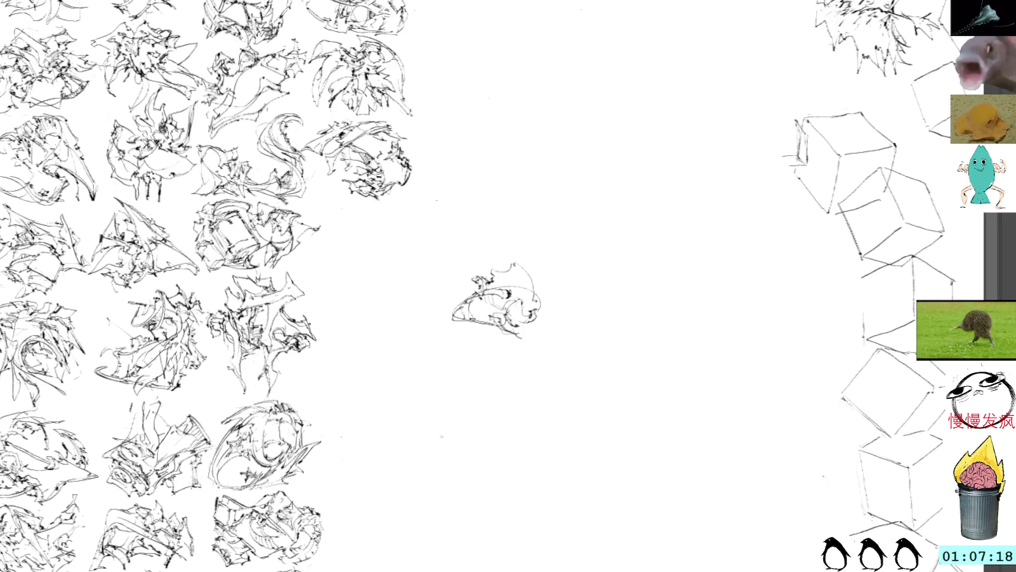
{"action": "mouse_move", "coordinate": [468, 317]}
{"action": "left_mouse_down"}
{"action": "mouse_move", "coordinate": [505, 313]}
{"action": "mouse_move", "coordinate": [501, 300]}
{"action": "mouse_move", "coordinate": [506, 309]}
{"action": "left_mouse_up"}
{"action": "mouse_move", "coordinate": [499, 301]}
{"action": "left_mouse_down"}
{"action": "mouse_move", "coordinate": [509, 309]}
{"action": "mouse_move", "coordinate": [521, 283]}
{"action": "left_mouse_up"}
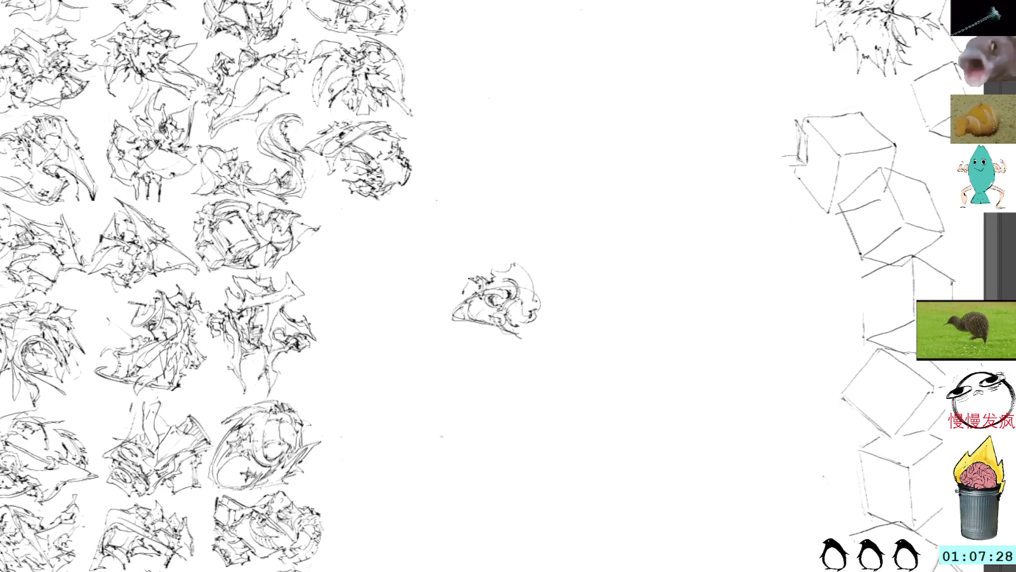
Add top and right-side contour strokes, then move the sketch up-left into the grid.
{"action": "mouse_move", "coordinate": [483, 275]}
{"action": "left_mouse_down"}
{"action": "mouse_move", "coordinate": [493, 271]}
{"action": "mouse_move", "coordinate": [477, 260]}
{"action": "mouse_move", "coordinate": [488, 265]}
{"action": "mouse_move", "coordinate": [507, 250]}
{"action": "mouse_move", "coordinate": [532, 274]}
{"action": "left_mouse_up"}
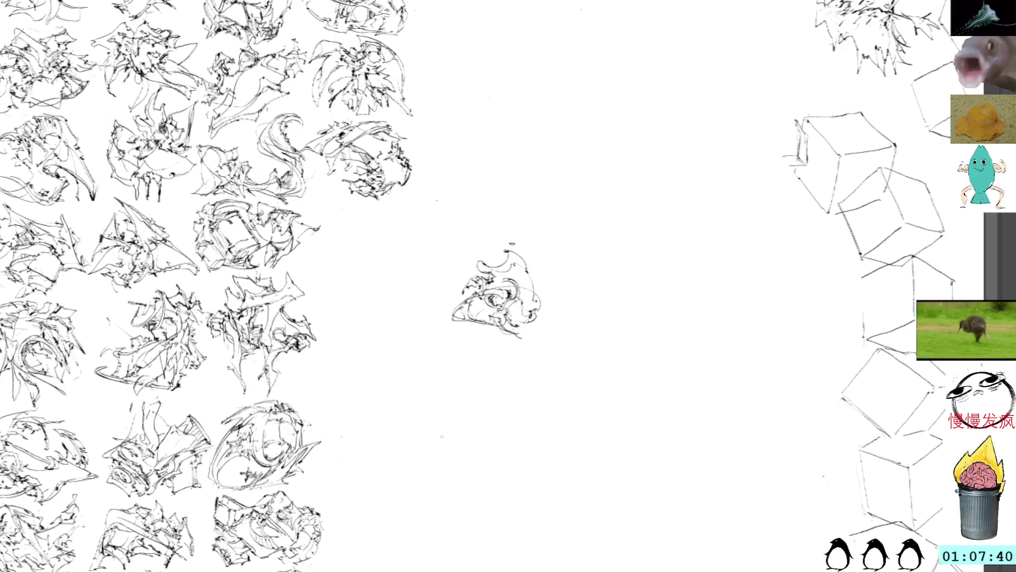
{"action": "mouse_move", "coordinate": [512, 252]}
{"action": "left_mouse_down"}
{"action": "mouse_move", "coordinate": [553, 303]}
{"action": "mouse_move", "coordinate": [534, 331]}
{"action": "left_mouse_up"}
{"action": "mouse_move", "coordinate": [550, 296]}
{"action": "left_mouse_down"}
{"action": "mouse_move", "coordinate": [537, 311]}
{"action": "mouse_move", "coordinate": [560, 312]}
{"action": "mouse_move", "coordinate": [541, 329]}
{"action": "left_mouse_up"}
{"action": "key", "text": "ctrl+z"}
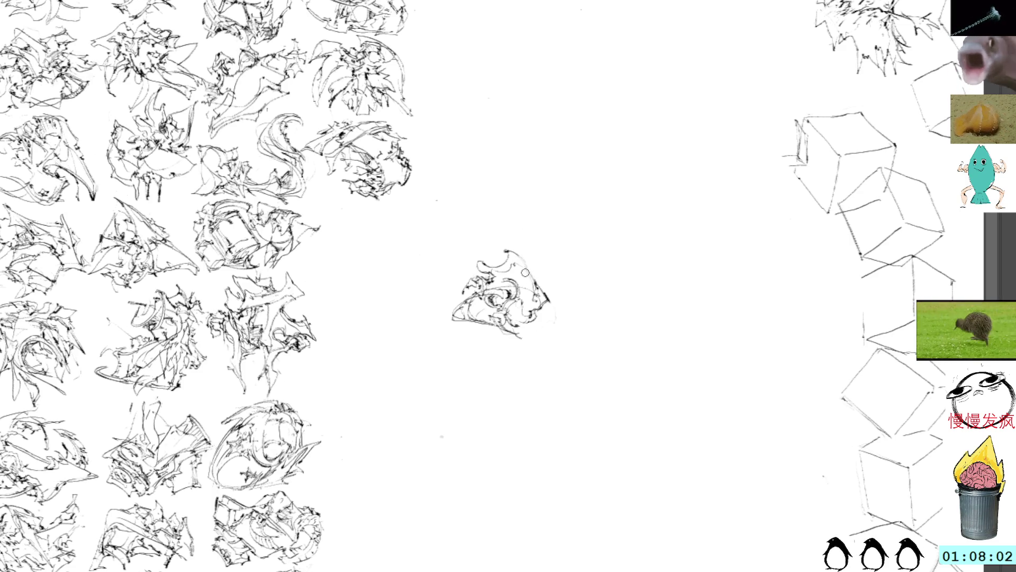
{"action": "mouse_move", "coordinate": [522, 268]}
{"action": "left_mouse_down"}
{"action": "mouse_move", "coordinate": [542, 288]}
{"action": "mouse_move", "coordinate": [530, 304]}
{"action": "left_mouse_up"}
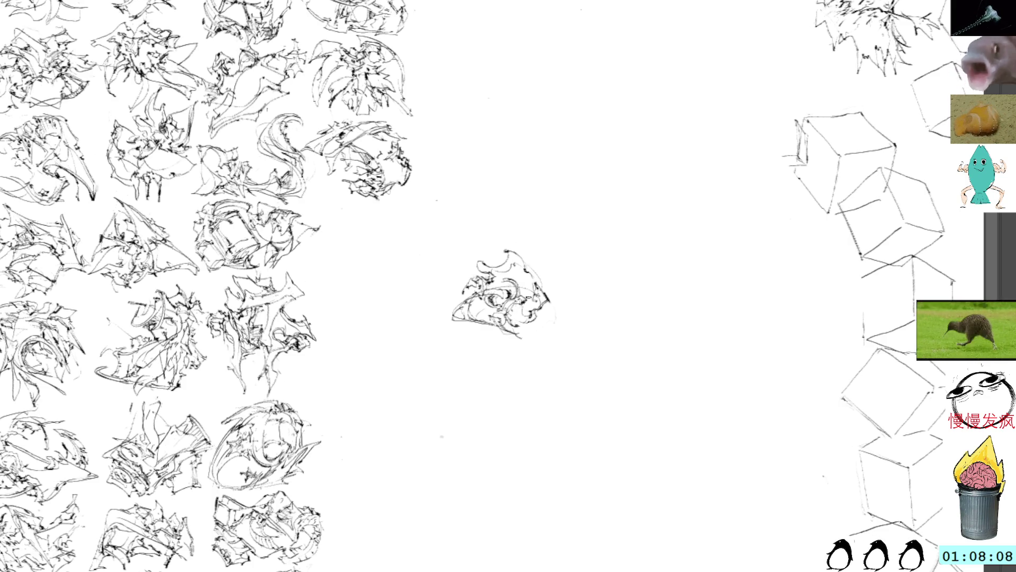
{"action": "key", "text": "ctrl+t"}
{"action": "mouse_move", "coordinate": [524, 267]}
{"action": "left_mouse_down"}
{"action": "mouse_move", "coordinate": [471, 231]}
{"action": "mouse_move", "coordinate": [550, 226]}
{"action": "mouse_move", "coordinate": [490, 195]}
{"action": "mouse_move", "coordinate": [481, 198]}
{"action": "mouse_move", "coordinate": [497, 228]}
{"action": "mouse_move", "coordinate": [468, 286]}
{"action": "left_mouse_up"}
Level the thumbnail, mirror it horizontally, tilt it about 15° clockwise in its slot, and recentre blank canvas.
{"action": "left_click_drag", "start_coordinate": [546, 307], "coordinate": [521, 246]}
{"action": "left_click_drag", "start_coordinate": [460, 307], "coordinate": [450, 238]}
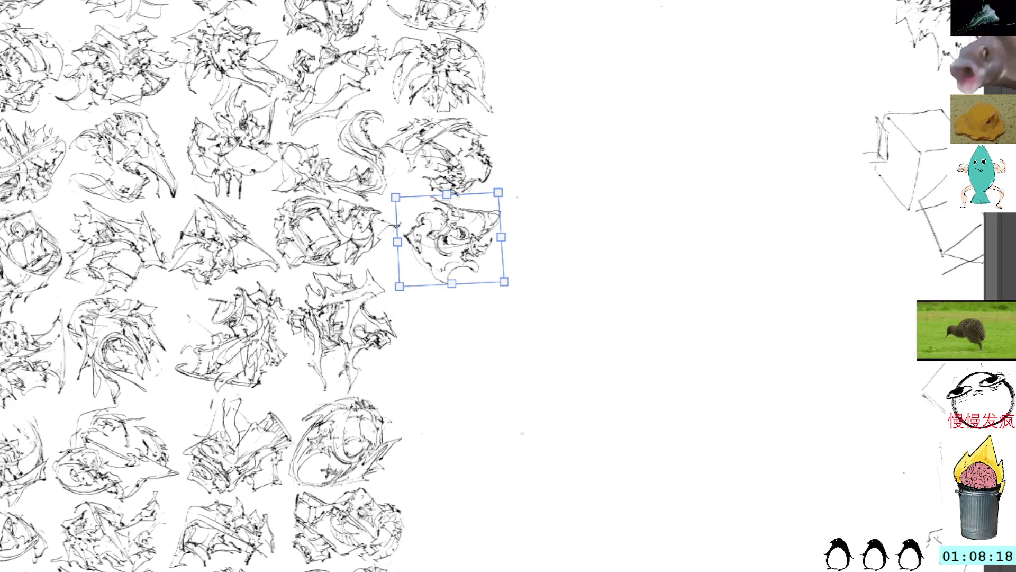
{"action": "key", "text": "h"}
{"action": "left_click_drag", "start_coordinate": [482, 219], "coordinate": [480, 212]}
{"action": "left_click_drag", "start_coordinate": [533, 190], "coordinate": [516, 199]}
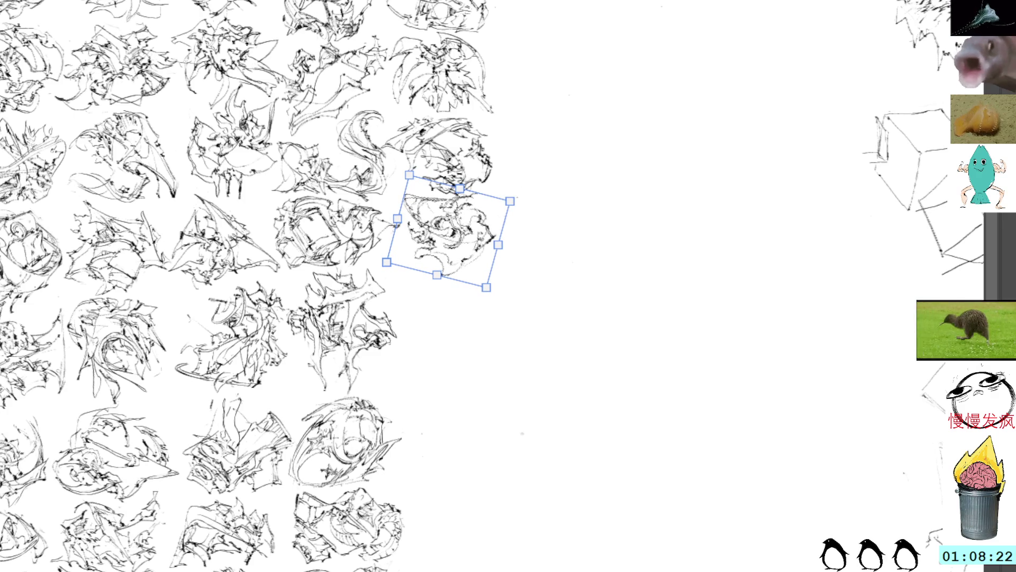
{"action": "key", "text": "Return"}
{"action": "mouse_move", "coordinate": [516, 310]}
{"action": "left_mouse_down"}
{"action": "mouse_move", "coordinate": [512, 233]}
{"action": "mouse_move", "coordinate": [488, 300]}
{"action": "left_mouse_up"}
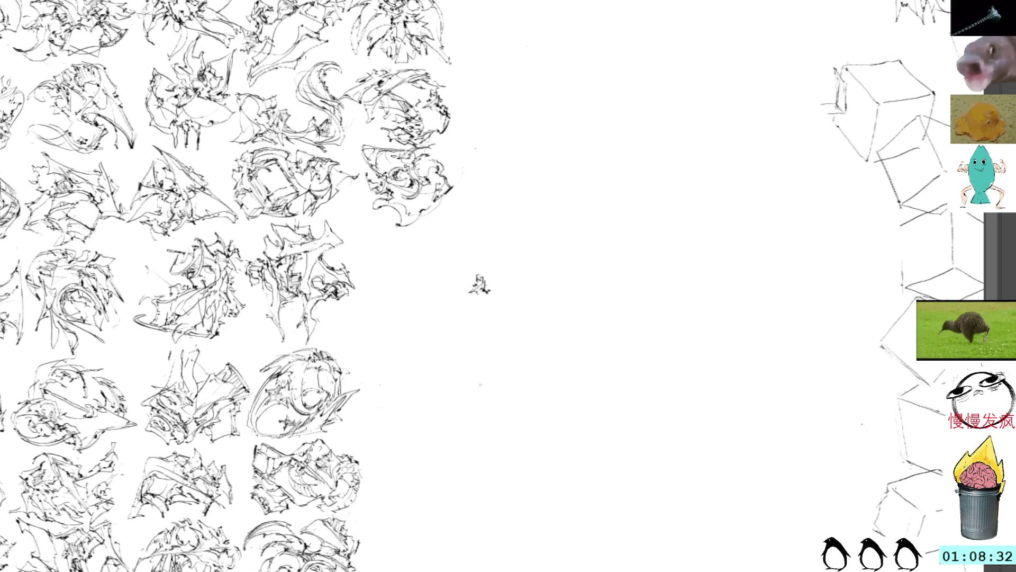
Draw short strokes for a new sketch, then delete the unwanted lasso-selected strokes.
{"action": "mouse_move", "coordinate": [460, 297]}
{"action": "left_mouse_down"}
{"action": "mouse_move", "coordinate": [485, 304]}
{"action": "mouse_move", "coordinate": [479, 320]}
{"action": "mouse_move", "coordinate": [499, 315]}
{"action": "mouse_move", "coordinate": [483, 299]}
{"action": "mouse_move", "coordinate": [505, 320]}
{"action": "left_mouse_up"}
{"action": "mouse_move", "coordinate": [522, 333]}
{"action": "left_mouse_down"}
{"action": "mouse_move", "coordinate": [527, 311]}
{"action": "mouse_move", "coordinate": [495, 295]}
{"action": "mouse_move", "coordinate": [518, 308]}
{"action": "mouse_move", "coordinate": [526, 336]}
{"action": "mouse_move", "coordinate": [545, 314]}
{"action": "left_mouse_up"}
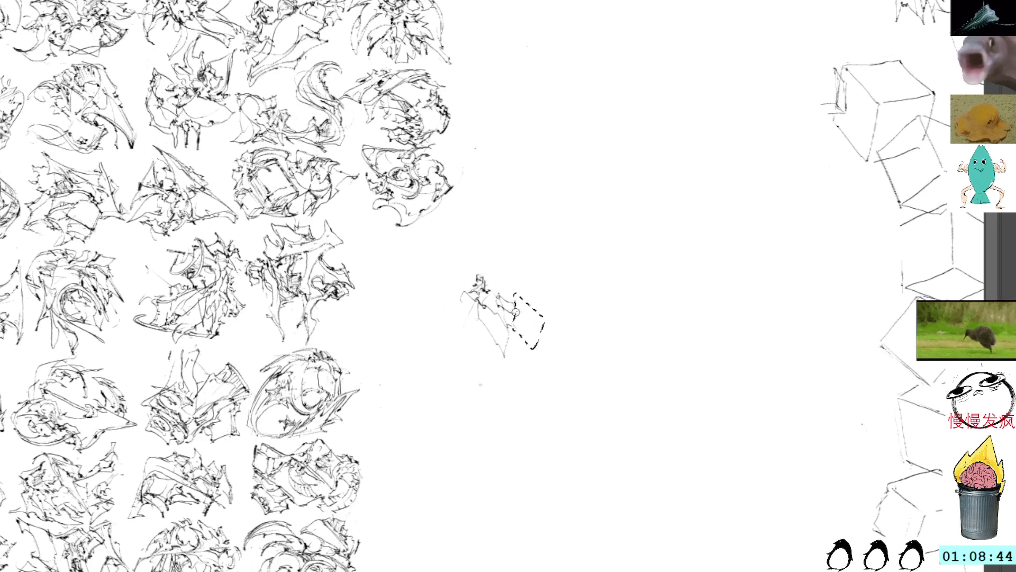
{"action": "key", "text": "Delete"}
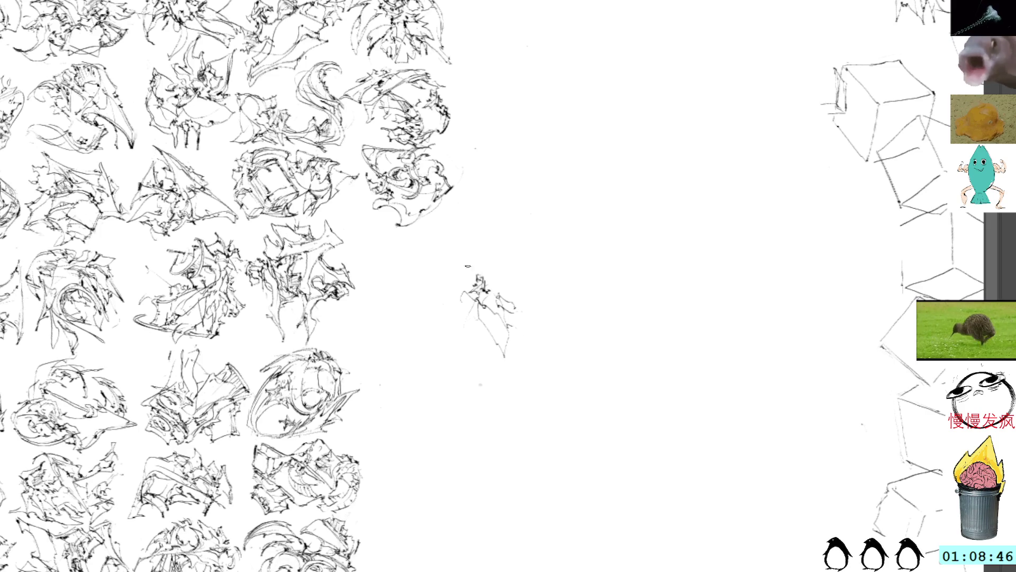
Rotate the small sketch to a new angle and reposition it near the canvas centre.
{"action": "key", "text": "ctrl+t"}
{"action": "mouse_move", "coordinate": [544, 150]}
{"action": "left_mouse_down"}
{"action": "mouse_move", "coordinate": [458, 249]}
{"action": "mouse_move", "coordinate": [465, 270]}
{"action": "left_mouse_up"}
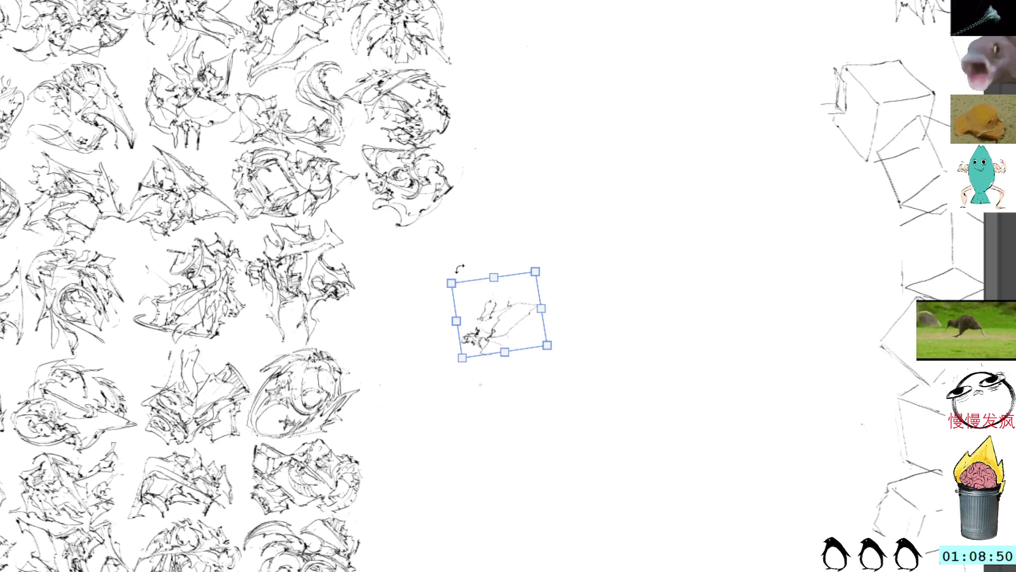
{"action": "left_click_drag", "start_coordinate": [498, 317], "coordinate": [489, 291]}
{"action": "left_click_drag", "start_coordinate": [510, 222], "coordinate": [436, 176]}
{"action": "left_click_drag", "start_coordinate": [491, 291], "coordinate": [479, 267]}
{"action": "left_click_drag", "start_coordinate": [538, 211], "coordinate": [537, 229]}
{"action": "key", "text": "Return"}
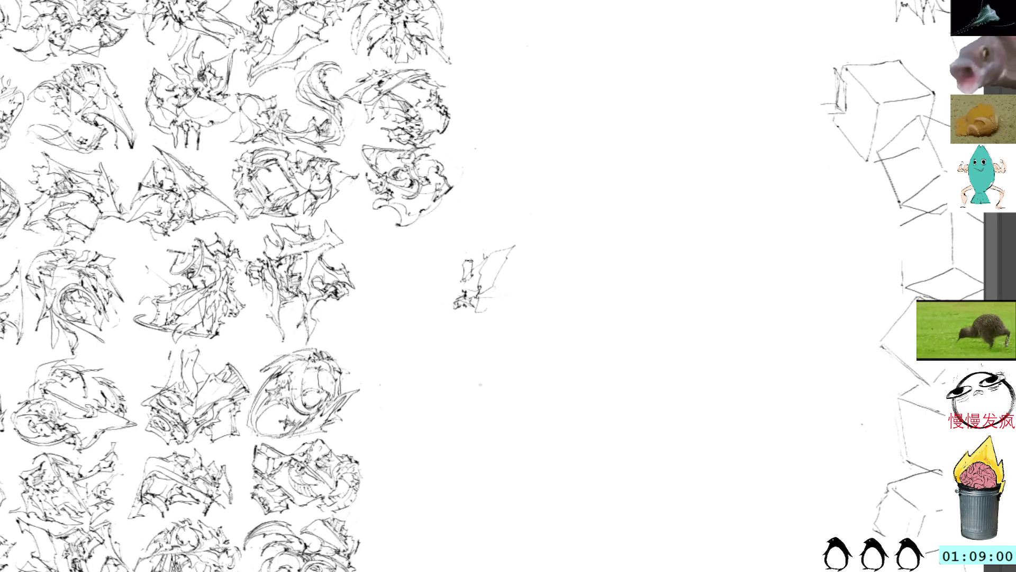
Extend the sketch leftward with a loop and short marks, undoing a stray mark.
{"action": "mouse_move", "coordinate": [481, 271]}
{"action": "left_mouse_down"}
{"action": "mouse_move", "coordinate": [446, 299]}
{"action": "mouse_move", "coordinate": [447, 274]}
{"action": "mouse_move", "coordinate": [458, 281]}
{"action": "mouse_move", "coordinate": [437, 275]}
{"action": "mouse_move", "coordinate": [453, 322]}
{"action": "left_mouse_up"}
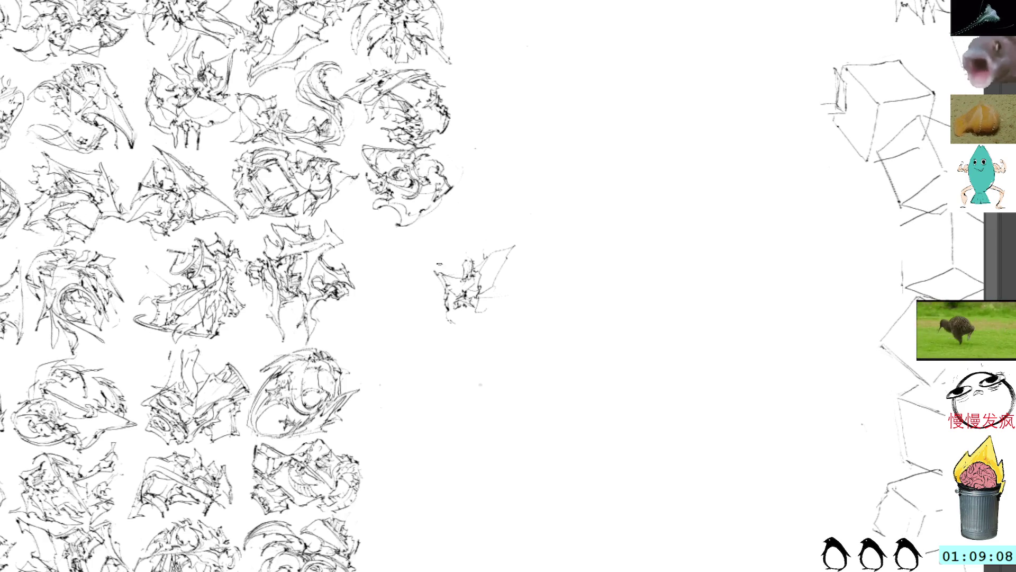
{"action": "mouse_move", "coordinate": [453, 286]}
{"action": "left_mouse_down"}
{"action": "mouse_move", "coordinate": [442, 294]}
{"action": "mouse_move", "coordinate": [451, 315]}
{"action": "mouse_move", "coordinate": [445, 275]}
{"action": "mouse_move", "coordinate": [460, 327]}
{"action": "mouse_move", "coordinate": [447, 315]}
{"action": "mouse_move", "coordinate": [466, 335]}
{"action": "mouse_move", "coordinate": [444, 323]}
{"action": "mouse_move", "coordinate": [461, 333]}
{"action": "mouse_move", "coordinate": [457, 311]}
{"action": "mouse_move", "coordinate": [466, 319]}
{"action": "left_mouse_up"}
{"action": "key", "text": "ctrl+z"}
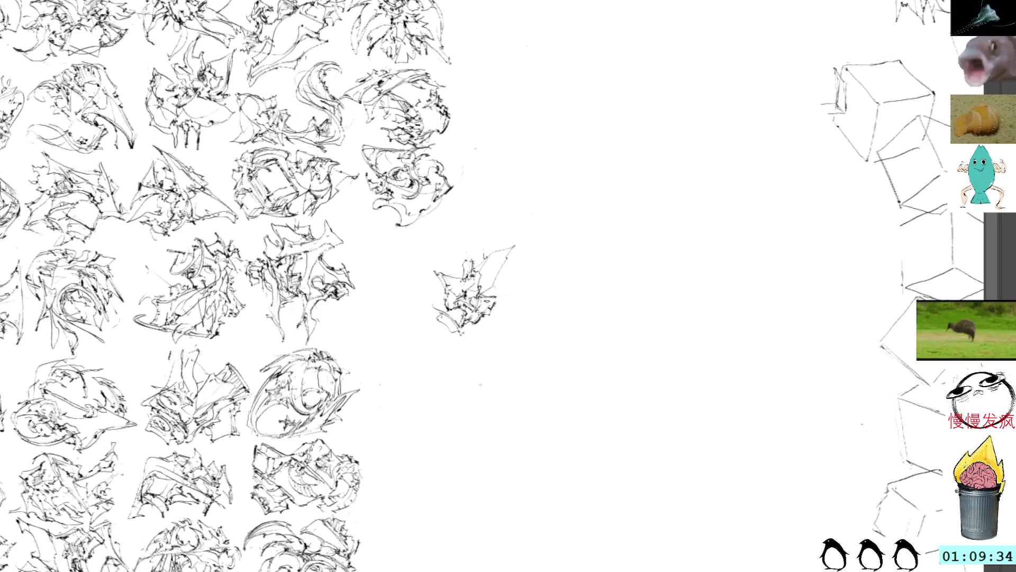
Add short strokes, a zigzag line and a pointed tail to the centre sketch.
{"action": "mouse_move", "coordinate": [483, 294]}
{"action": "left_mouse_down"}
{"action": "mouse_move", "coordinate": [514, 268]}
{"action": "mouse_move", "coordinate": [524, 281]}
{"action": "mouse_move", "coordinate": [492, 249]}
{"action": "left_mouse_up"}
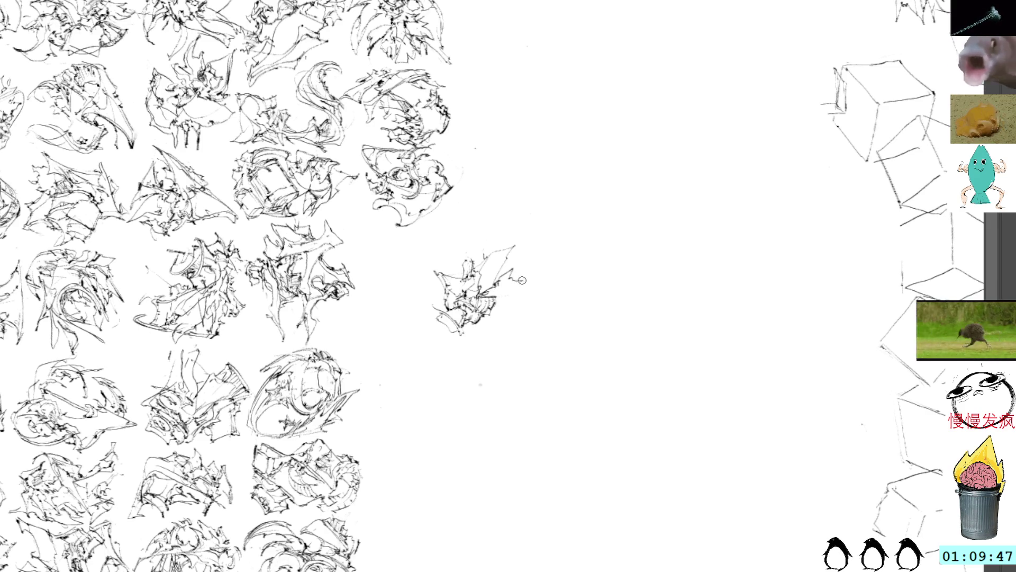
{"action": "mouse_move", "coordinate": [518, 277]}
{"action": "left_mouse_down"}
{"action": "mouse_move", "coordinate": [492, 303]}
{"action": "mouse_move", "coordinate": [509, 304]}
{"action": "mouse_move", "coordinate": [500, 287]}
{"action": "left_mouse_up"}
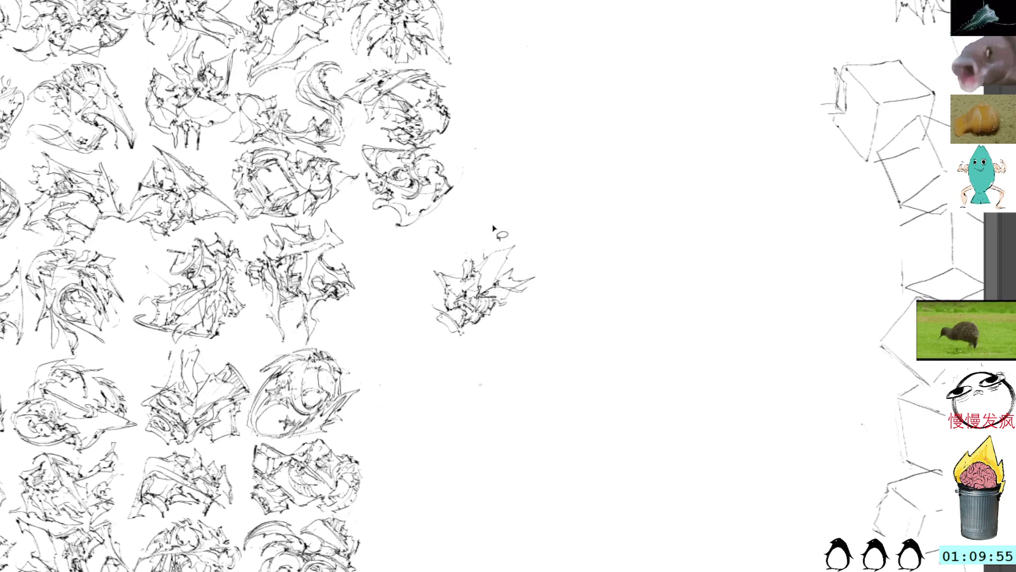
{"action": "mouse_move", "coordinate": [474, 347]}
{"action": "left_mouse_down"}
{"action": "mouse_move", "coordinate": [494, 330]}
{"action": "mouse_move", "coordinate": [469, 356]}
{"action": "mouse_move", "coordinate": [501, 323]}
{"action": "mouse_move", "coordinate": [467, 328]}
{"action": "mouse_move", "coordinate": [471, 345]}
{"action": "mouse_move", "coordinate": [469, 330]}
{"action": "mouse_move", "coordinate": [482, 336]}
{"action": "mouse_move", "coordinate": [483, 321]}
{"action": "mouse_move", "coordinate": [491, 320]}
{"action": "mouse_move", "coordinate": [488, 342]}
{"action": "mouse_move", "coordinate": [498, 334]}
{"action": "left_mouse_up"}
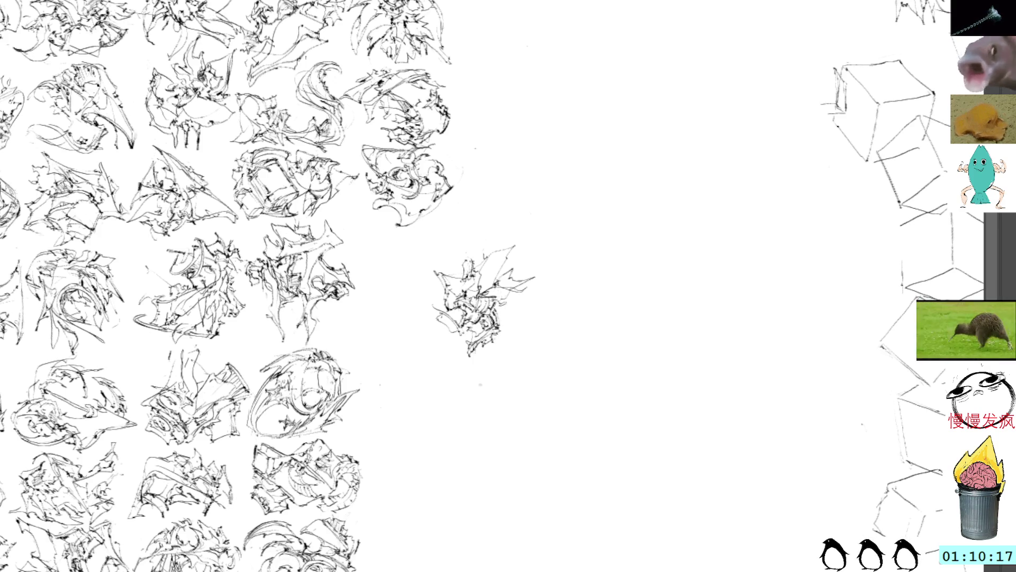
Rotate the spiky sketch more upright and snap it to the end of the third grid row.
{"action": "key", "text": "ctrl+t"}
{"action": "mouse_move", "coordinate": [571, 220]}
{"action": "left_mouse_down"}
{"action": "mouse_move", "coordinate": [475, 190]}
{"action": "mouse_move", "coordinate": [458, 220]}
{"action": "left_mouse_up"}
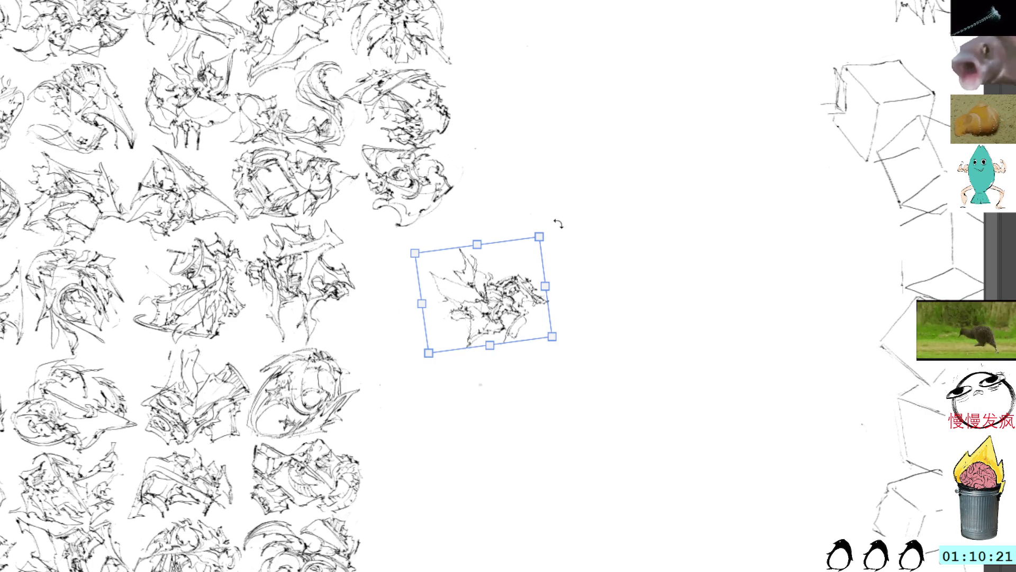
{"action": "mouse_move", "coordinate": [532, 279]}
{"action": "left_mouse_down"}
{"action": "mouse_move", "coordinate": [458, 245]}
{"action": "mouse_move", "coordinate": [434, 275]}
{"action": "left_mouse_up"}
{"action": "mouse_move", "coordinate": [530, 216]}
{"action": "left_mouse_down"}
{"action": "mouse_move", "coordinate": [413, 126]}
{"action": "mouse_move", "coordinate": [365, 133]}
{"action": "left_mouse_up"}
{"action": "mouse_move", "coordinate": [421, 271]}
{"action": "left_mouse_down"}
{"action": "mouse_move", "coordinate": [410, 280]}
{"action": "mouse_move", "coordinate": [336, 265]}
{"action": "left_mouse_up"}
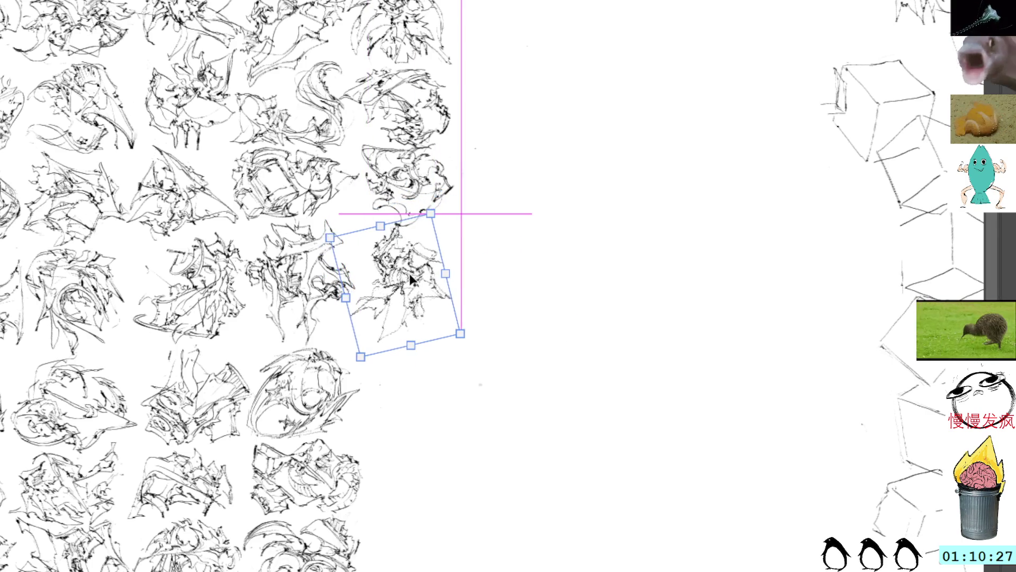
{"action": "mouse_move", "coordinate": [484, 220]}
{"action": "left_mouse_down"}
{"action": "mouse_move", "coordinate": [513, 259]}
{"action": "mouse_move", "coordinate": [503, 254]}
{"action": "left_mouse_up"}
{"action": "key", "text": "Return"}
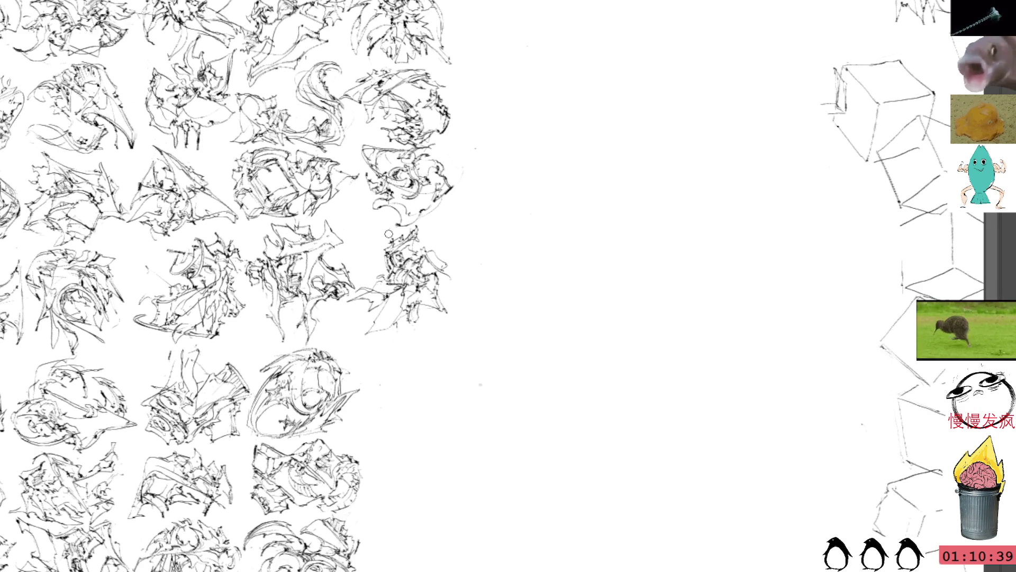
{"action": "left_click_drag", "start_coordinate": [474, 325], "coordinate": [457, 295]}
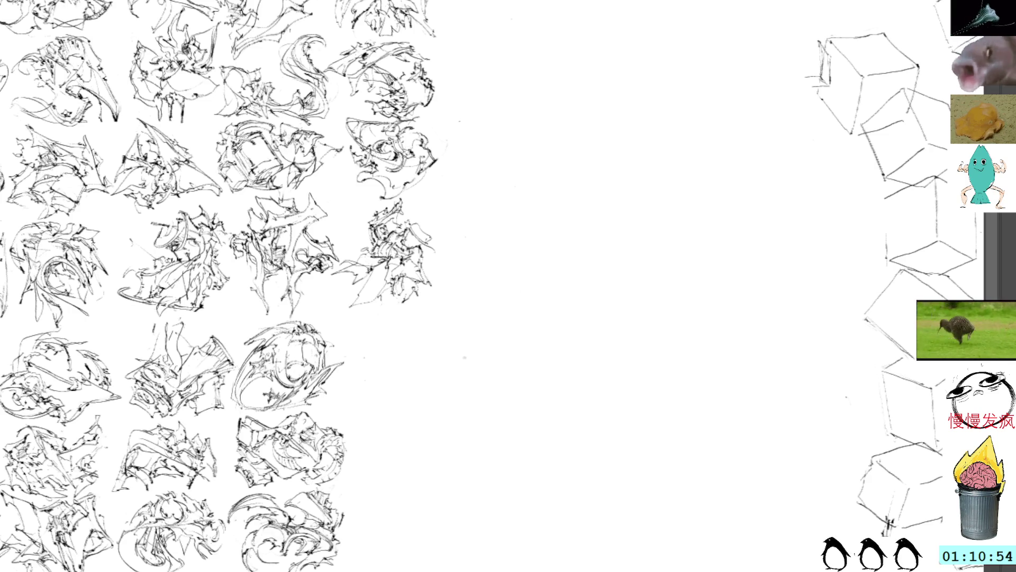
Begin a new small sketch in the blank centre, undoing one stray dark mark.
{"action": "mouse_move", "coordinate": [479, 301]}
{"action": "left_mouse_down"}
{"action": "mouse_move", "coordinate": [453, 249]}
{"action": "mouse_move", "coordinate": [444, 243]}
{"action": "mouse_move", "coordinate": [421, 260]}
{"action": "left_mouse_up"}
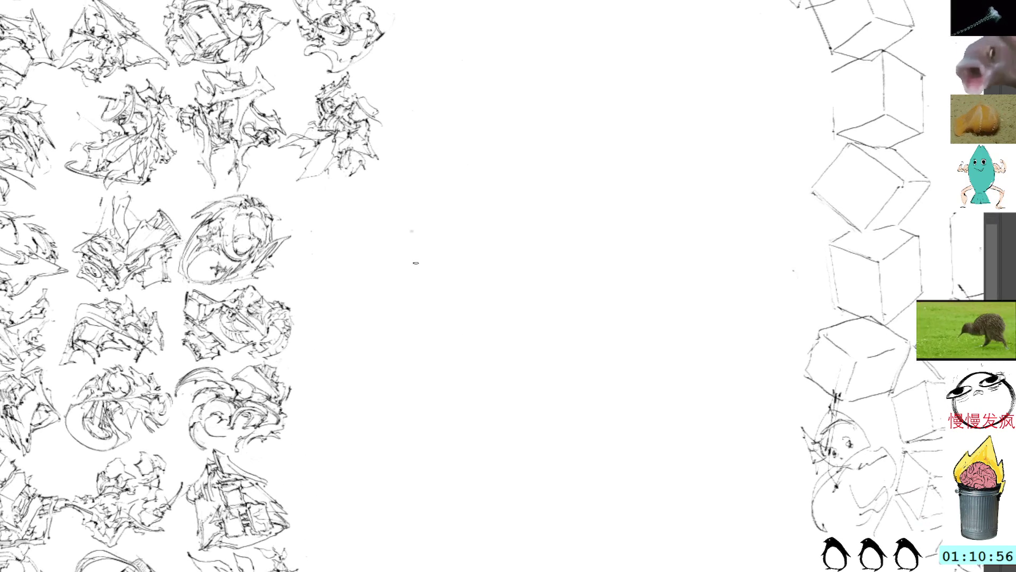
{"action": "left_click_drag", "start_coordinate": [471, 281], "coordinate": [490, 290]}
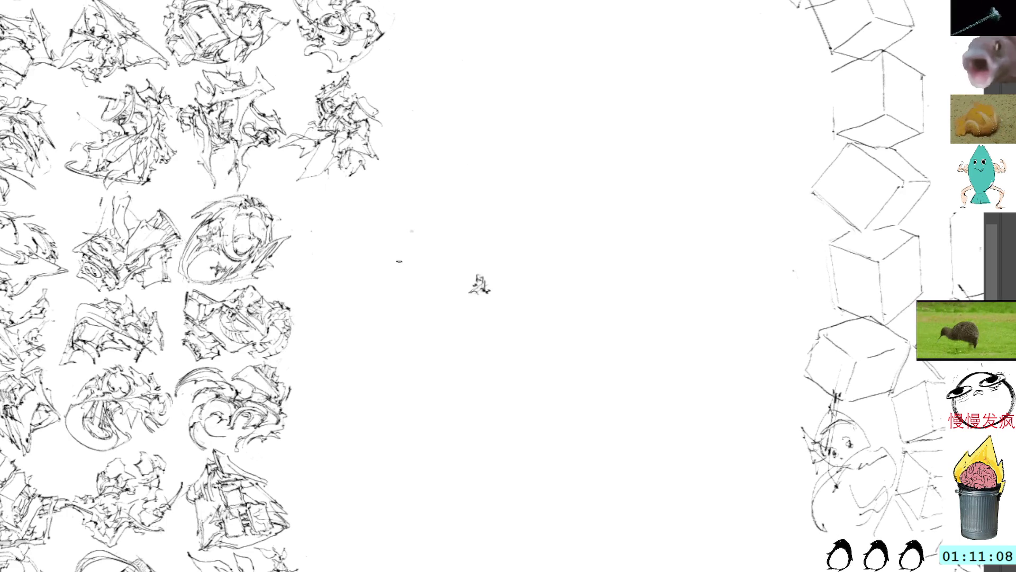
{"action": "mouse_move", "coordinate": [465, 297]}
{"action": "left_mouse_down"}
{"action": "mouse_move", "coordinate": [467, 316]}
{"action": "mouse_move", "coordinate": [463, 283]}
{"action": "mouse_move", "coordinate": [509, 320]}
{"action": "mouse_move", "coordinate": [483, 349]}
{"action": "mouse_move", "coordinate": [516, 322]}
{"action": "mouse_move", "coordinate": [497, 306]}
{"action": "mouse_move", "coordinate": [497, 284]}
{"action": "mouse_move", "coordinate": [509, 281]}
{"action": "mouse_move", "coordinate": [489, 281]}
{"action": "left_mouse_up"}
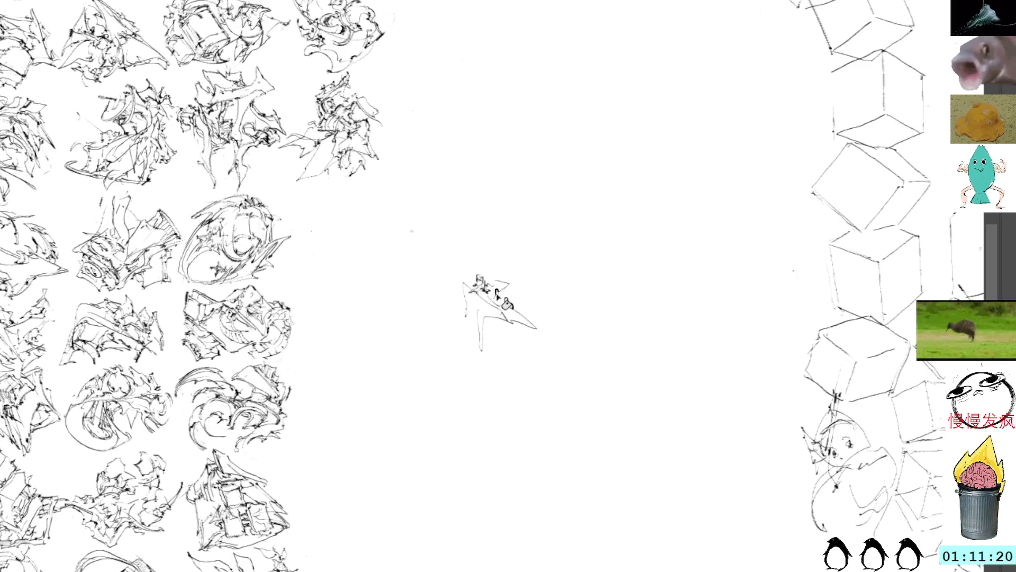
{"action": "left_click_drag", "start_coordinate": [494, 287], "coordinate": [496, 299]}
{"action": "key", "text": "ctrl+z"}
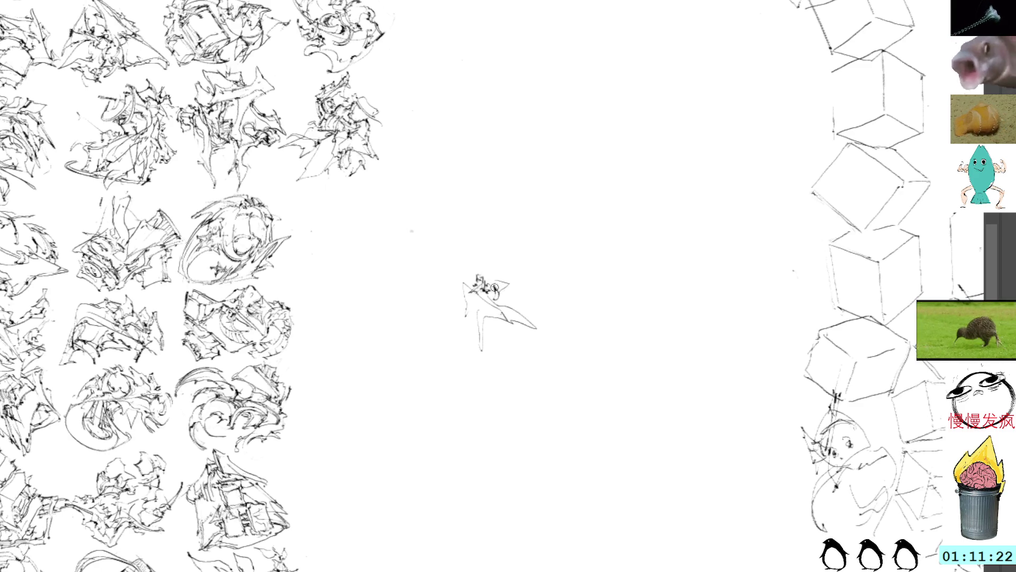
{"action": "mouse_move", "coordinate": [495, 294]}
{"action": "left_mouse_down"}
{"action": "mouse_move", "coordinate": [486, 302]}
{"action": "mouse_move", "coordinate": [509, 296]}
{"action": "mouse_move", "coordinate": [495, 274]}
{"action": "mouse_move", "coordinate": [498, 286]}
{"action": "left_mouse_up"}
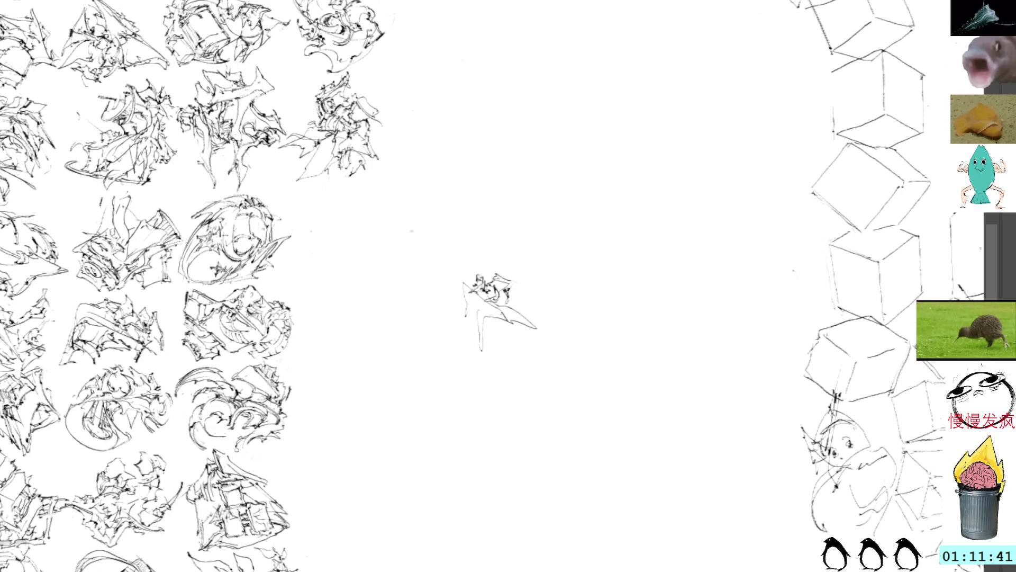
Fill out the sketch with a loop and side strokes, then turn it upright.
{"action": "mouse_move", "coordinate": [503, 288]}
{"action": "left_mouse_down"}
{"action": "mouse_move", "coordinate": [506, 299]}
{"action": "mouse_move", "coordinate": [491, 292]}
{"action": "left_mouse_up"}
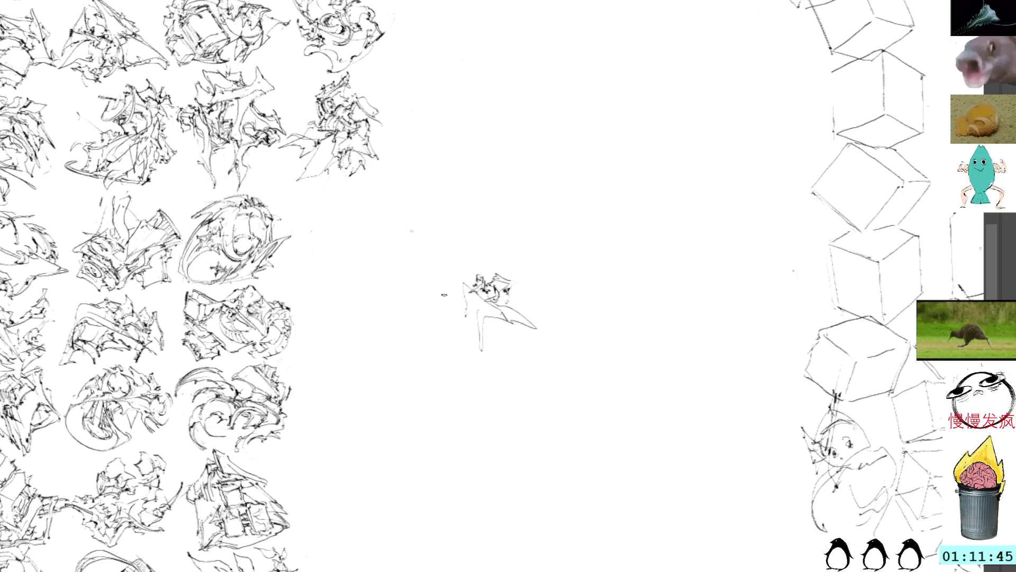
{"action": "mouse_move", "coordinate": [473, 279]}
{"action": "left_mouse_down"}
{"action": "mouse_move", "coordinate": [453, 268]}
{"action": "mouse_move", "coordinate": [456, 329]}
{"action": "mouse_move", "coordinate": [471, 309]}
{"action": "mouse_move", "coordinate": [484, 335]}
{"action": "left_mouse_up"}
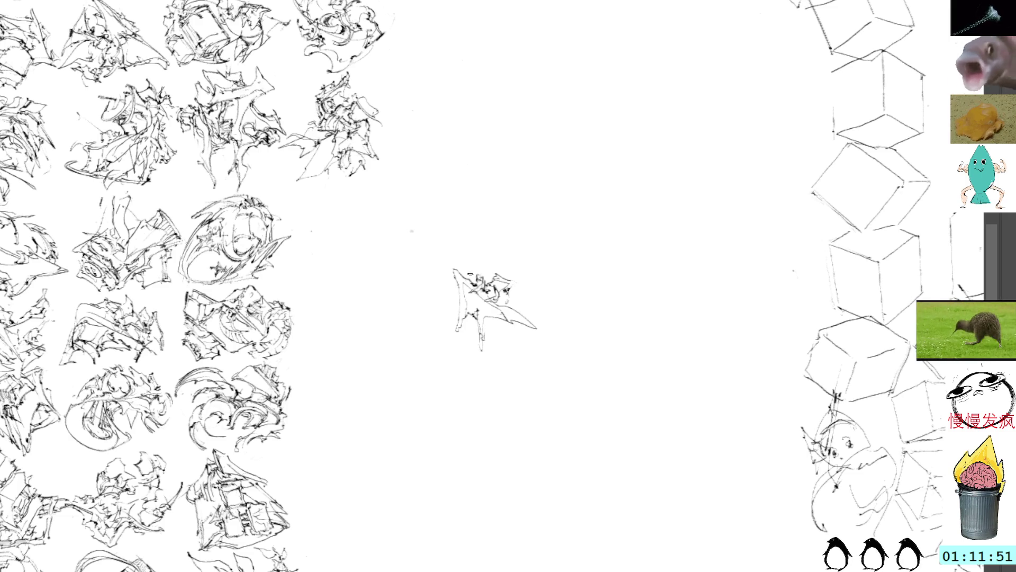
{"action": "mouse_move", "coordinate": [470, 312]}
{"action": "left_mouse_down"}
{"action": "mouse_move", "coordinate": [510, 319]}
{"action": "mouse_move", "coordinate": [510, 303]}
{"action": "mouse_move", "coordinate": [531, 309]}
{"action": "mouse_move", "coordinate": [531, 298]}
{"action": "left_mouse_up"}
{"action": "mouse_move", "coordinate": [513, 299]}
{"action": "left_mouse_down"}
{"action": "mouse_move", "coordinate": [531, 283]}
{"action": "mouse_move", "coordinate": [506, 267]}
{"action": "left_mouse_up"}
{"action": "key", "text": "ctrl+t"}
{"action": "mouse_move", "coordinate": [545, 170]}
{"action": "left_mouse_down"}
{"action": "mouse_move", "coordinate": [461, 198]}
{"action": "mouse_move", "coordinate": [468, 256]}
{"action": "left_mouse_up"}
Tilt the sketch about 45° into a diamond and shift it up-left toward the grid.
{"action": "left_click_drag", "start_coordinate": [490, 293], "coordinate": [435, 223]}
{"action": "left_click_drag", "start_coordinate": [524, 147], "coordinate": [411, 126]}
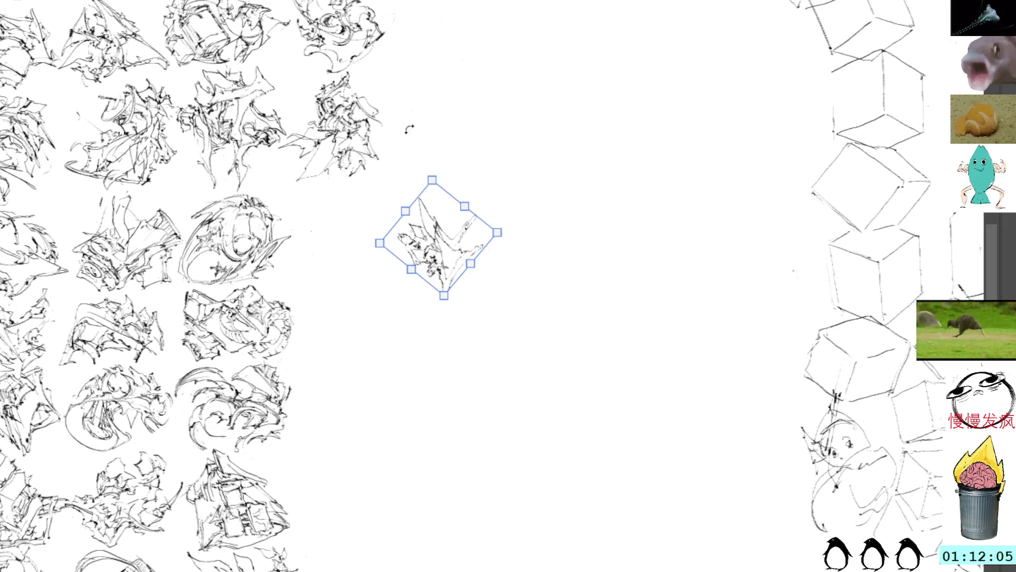
{"action": "key", "text": "Return"}
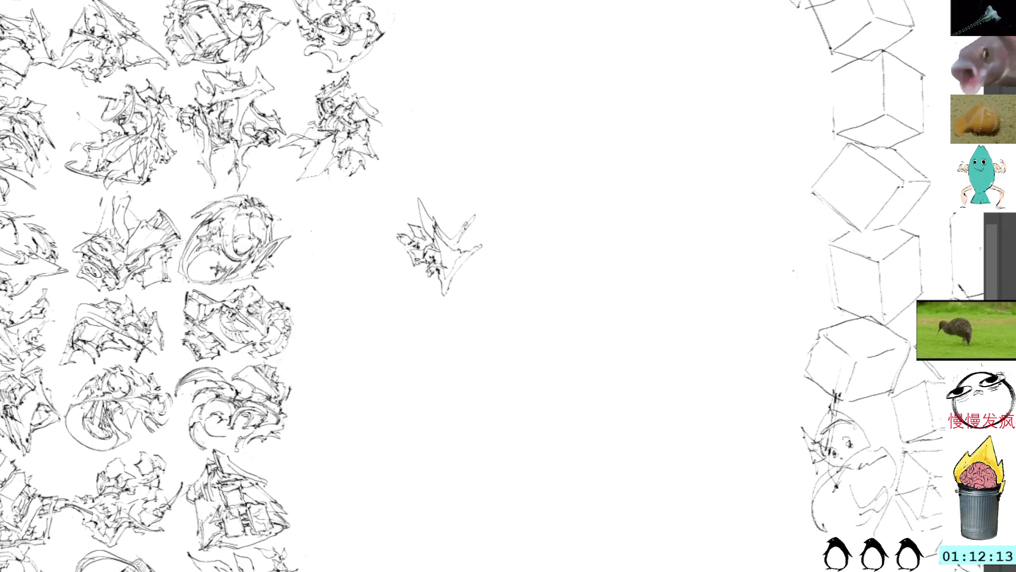
Build up the sketch with short strokes around its edges, then move it left into the grid.
{"action": "mouse_move", "coordinate": [403, 257]}
{"action": "left_mouse_down"}
{"action": "mouse_move", "coordinate": [381, 270]}
{"action": "mouse_move", "coordinate": [434, 280]}
{"action": "left_mouse_up"}
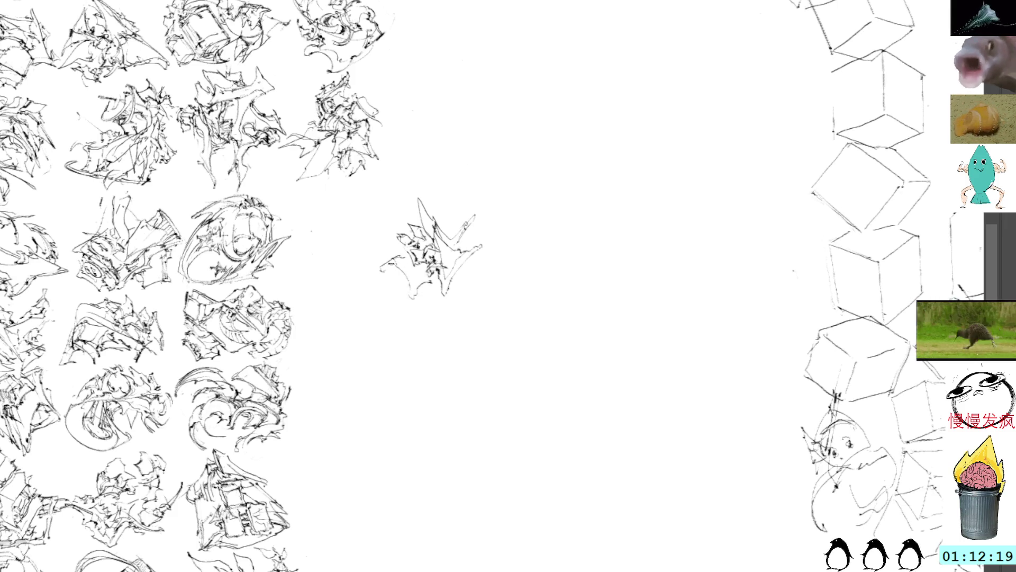
{"action": "mouse_move", "coordinate": [386, 273]}
{"action": "left_mouse_down"}
{"action": "mouse_move", "coordinate": [407, 299]}
{"action": "mouse_move", "coordinate": [437, 282]}
{"action": "left_mouse_up"}
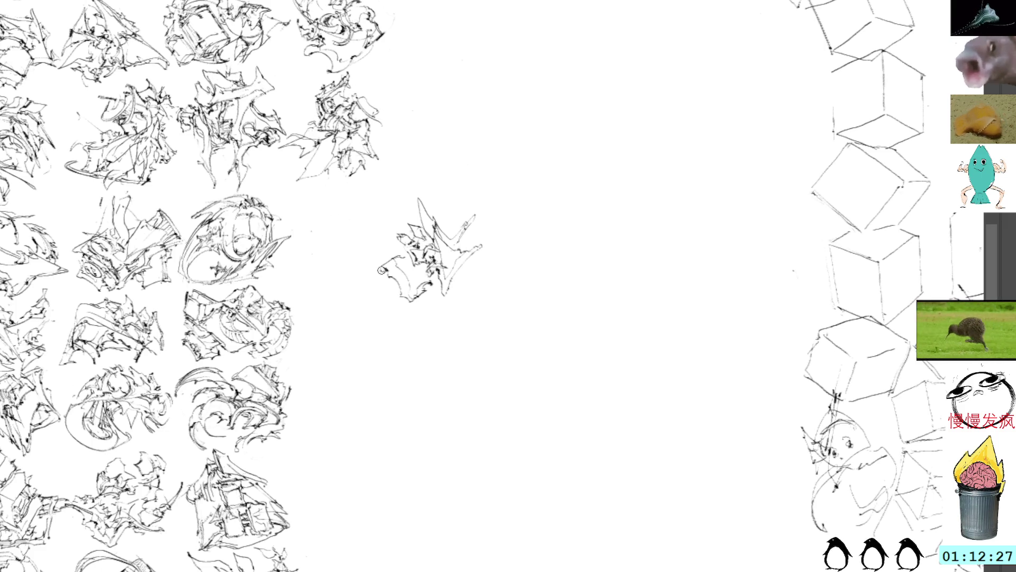
{"action": "left_click_drag", "start_coordinate": [389, 258], "coordinate": [403, 256]}
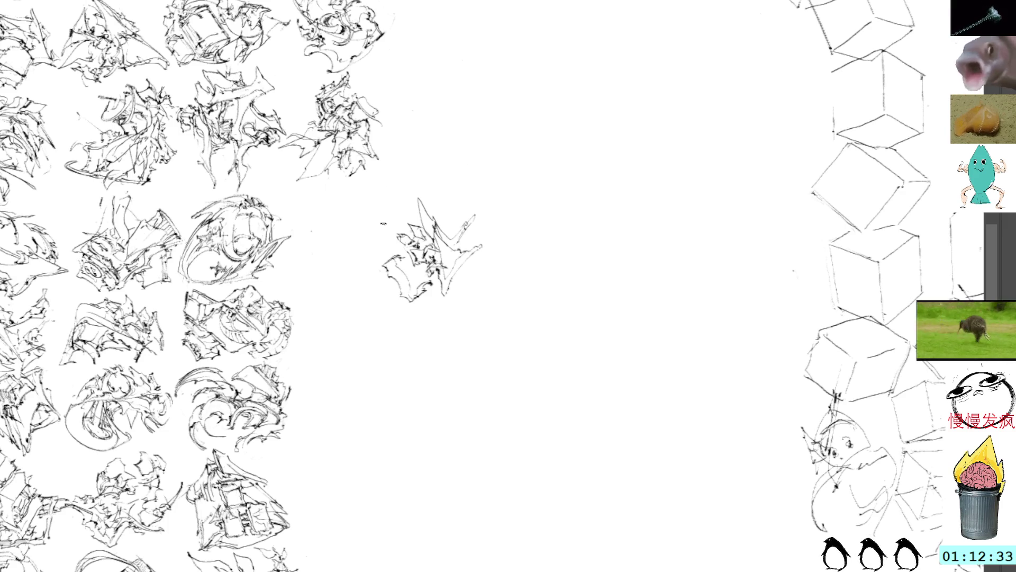
{"action": "left_click_drag", "start_coordinate": [395, 263], "coordinate": [418, 297]}
{"action": "mouse_move", "coordinate": [400, 262]}
{"action": "left_mouse_down"}
{"action": "mouse_move", "coordinate": [413, 257]}
{"action": "mouse_move", "coordinate": [428, 280]}
{"action": "mouse_move", "coordinate": [424, 262]}
{"action": "left_mouse_up"}
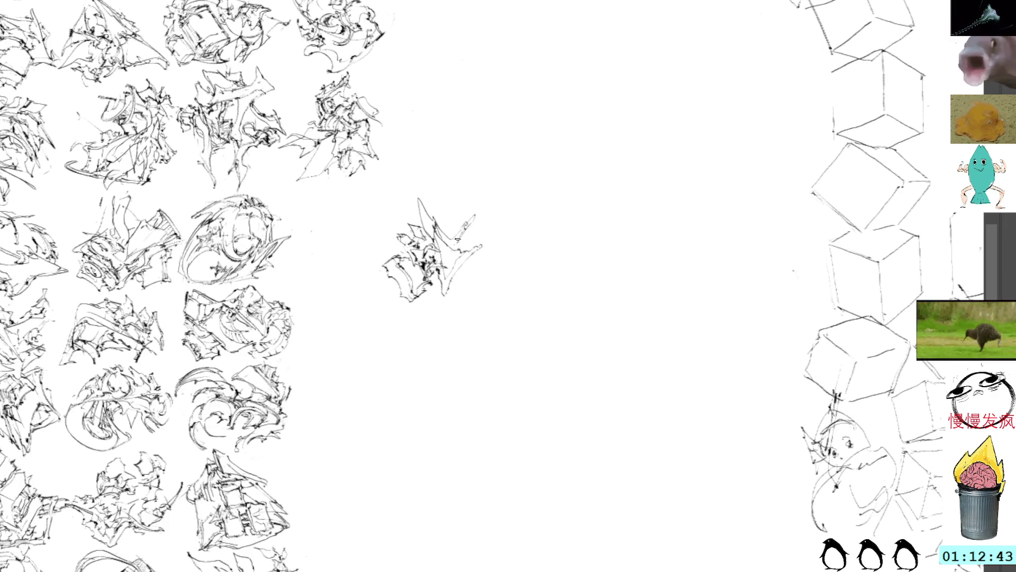
{"action": "mouse_move", "coordinate": [445, 290]}
{"action": "left_mouse_down"}
{"action": "mouse_move", "coordinate": [455, 296]}
{"action": "mouse_move", "coordinate": [473, 266]}
{"action": "left_mouse_up"}
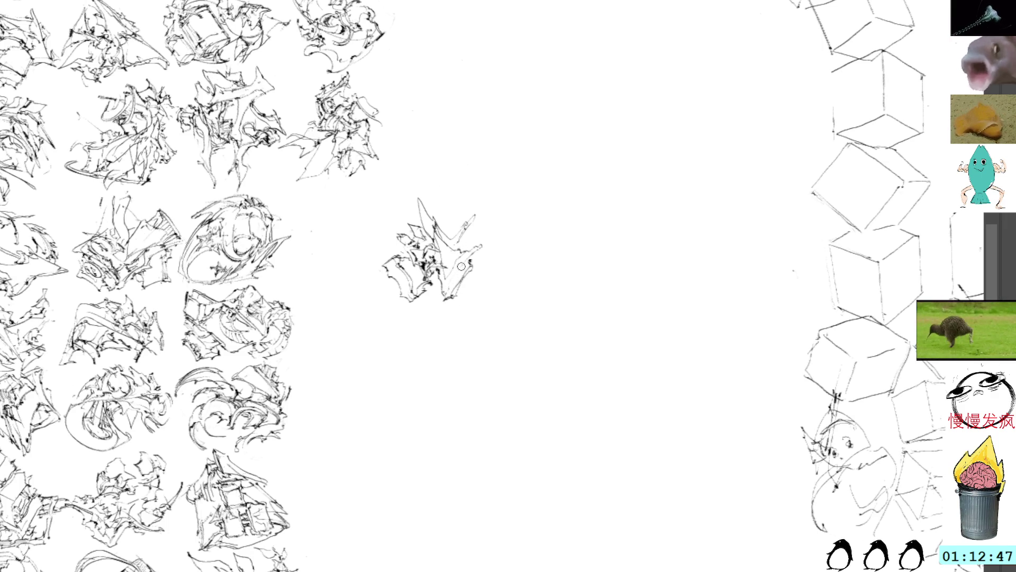
{"action": "left_click_drag", "start_coordinate": [438, 283], "coordinate": [437, 296]}
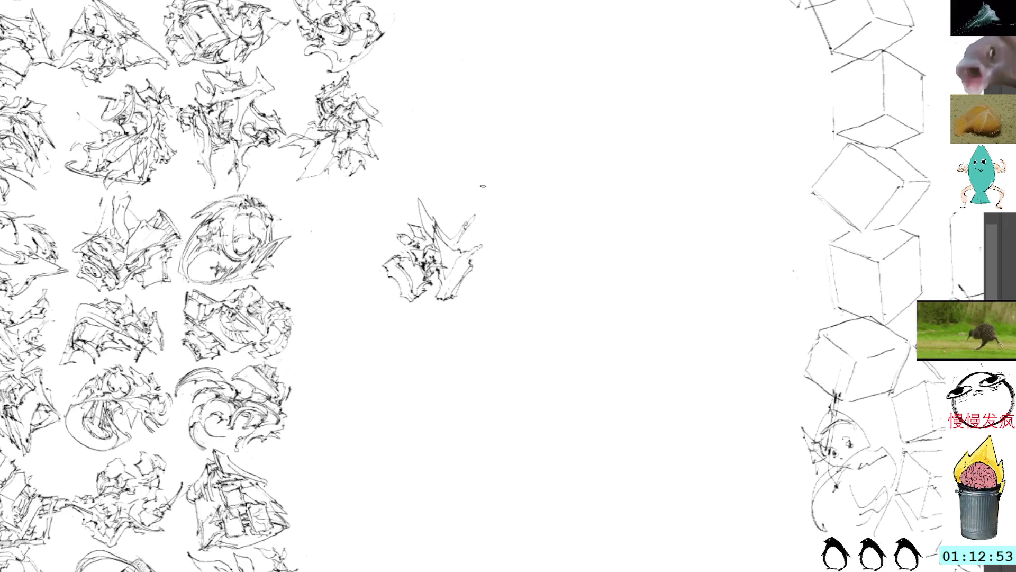
{"action": "mouse_move", "coordinate": [475, 266]}
{"action": "left_mouse_down"}
{"action": "mouse_move", "coordinate": [475, 253]}
{"action": "mouse_move", "coordinate": [449, 268]}
{"action": "left_mouse_up"}
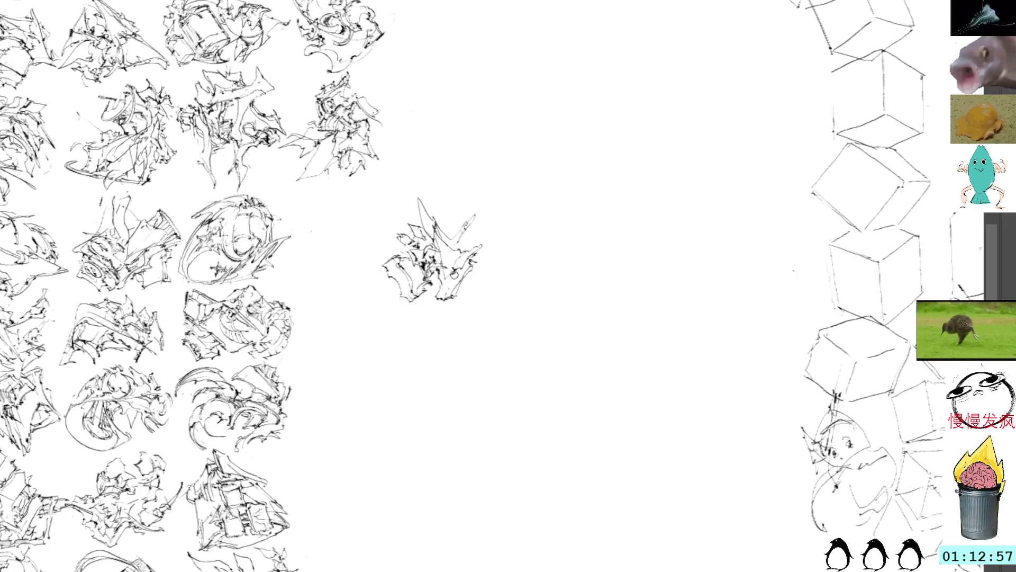
{"action": "left_click_drag", "start_coordinate": [450, 284], "coordinate": [442, 290]}
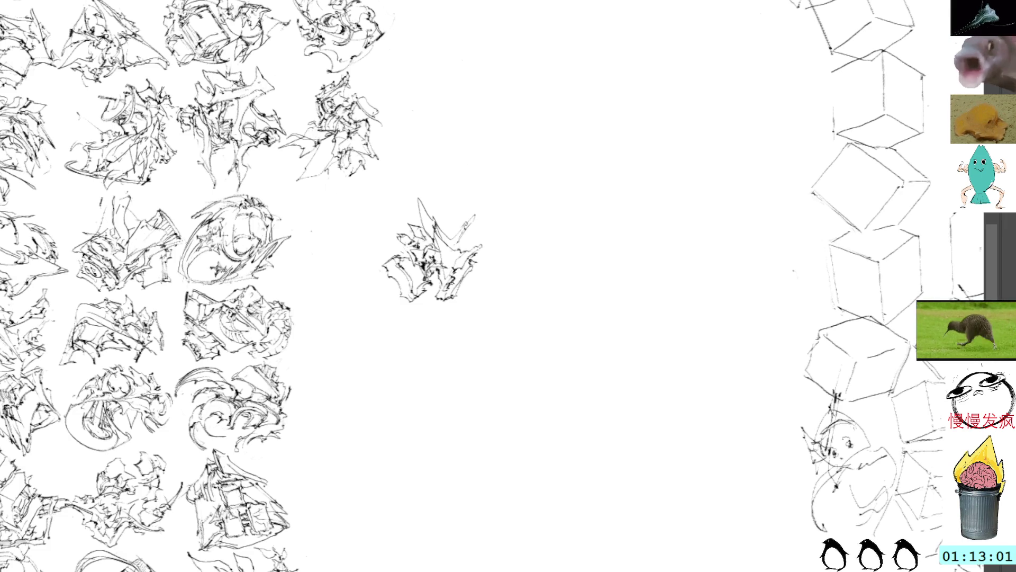
{"action": "mouse_move", "coordinate": [458, 241]}
{"action": "left_mouse_down"}
{"action": "mouse_move", "coordinate": [470, 253]}
{"action": "mouse_move", "coordinate": [456, 235]}
{"action": "mouse_move", "coordinate": [465, 246]}
{"action": "mouse_move", "coordinate": [481, 216]}
{"action": "mouse_move", "coordinate": [463, 221]}
{"action": "left_mouse_up"}
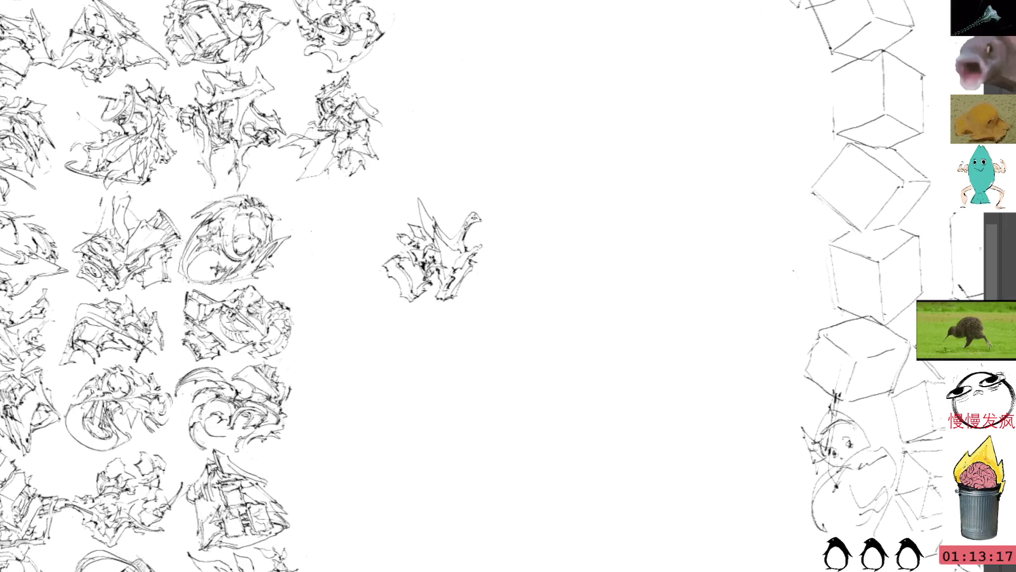
{"action": "left_click_drag", "start_coordinate": [447, 237], "coordinate": [343, 222]}
Settle the sketch at the end of its grid row, deselect it and touch it up.
{"action": "left_click_drag", "start_coordinate": [442, 164], "coordinate": [470, 241]}
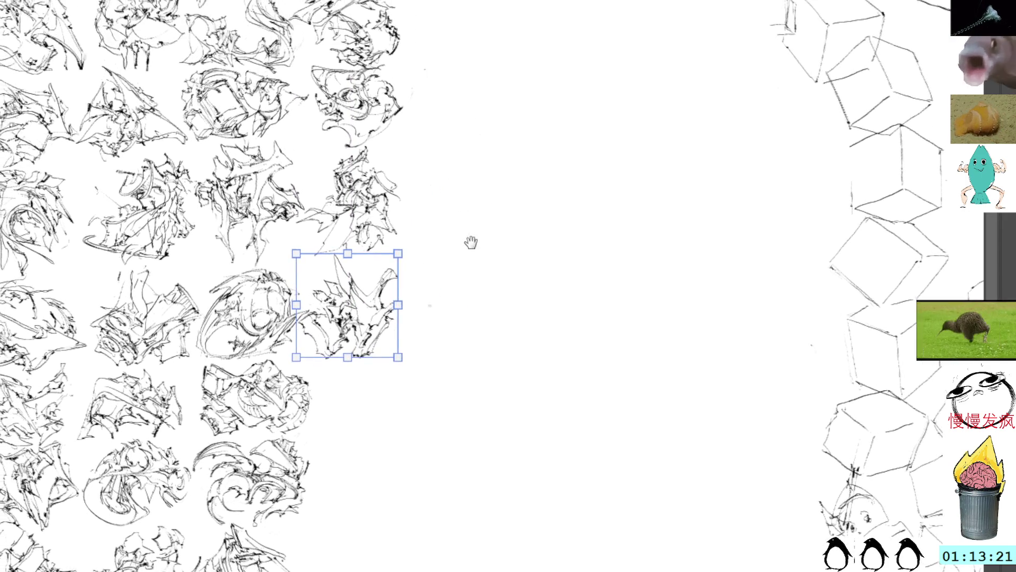
{"action": "mouse_move", "coordinate": [379, 293]}
{"action": "left_mouse_down"}
{"action": "mouse_move", "coordinate": [385, 284]}
{"action": "mouse_move", "coordinate": [381, 301]}
{"action": "left_mouse_up"}
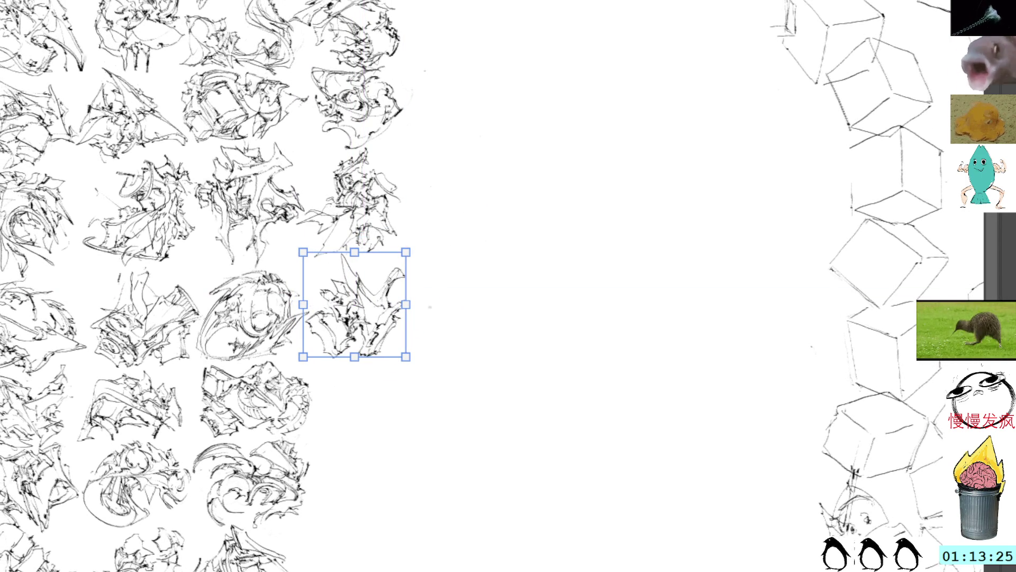
{"action": "key", "text": "Escape"}
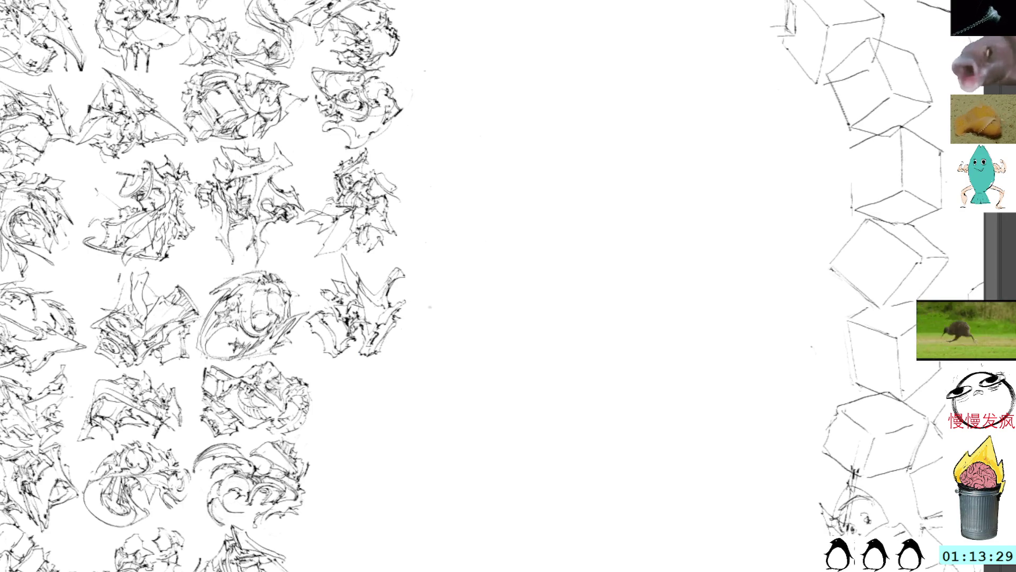
{"action": "mouse_move", "coordinate": [381, 268]}
{"action": "left_mouse_down"}
{"action": "mouse_move", "coordinate": [394, 273]}
{"action": "mouse_move", "coordinate": [384, 288]}
{"action": "mouse_move", "coordinate": [407, 294]}
{"action": "left_mouse_up"}
{"action": "scroll", "coordinate": [437, 279], "scroll_direction": "down", "scroll_amount": 5}
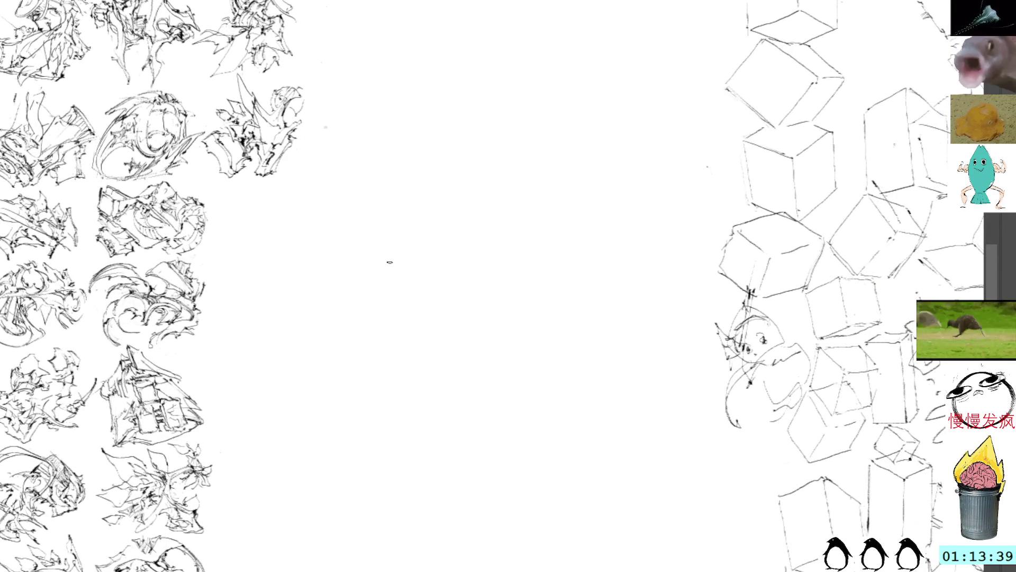
Add a curved sweep, an arc and a small circle to the new central sketch.
{"action": "key", "text": "ctrl+v"}
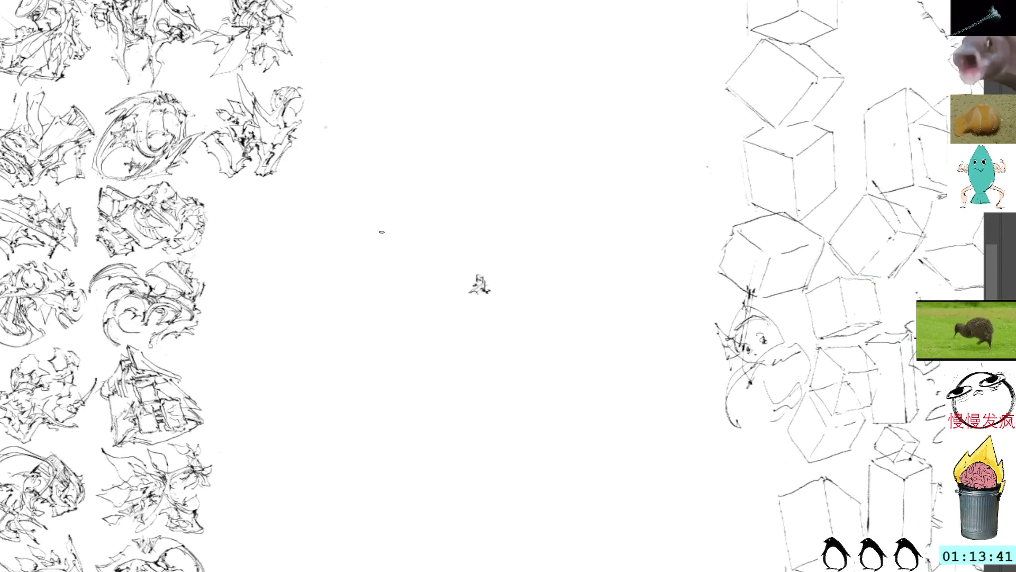
{"action": "mouse_move", "coordinate": [467, 278]}
{"action": "left_mouse_down"}
{"action": "mouse_move", "coordinate": [492, 313]}
{"action": "mouse_move", "coordinate": [469, 337]}
{"action": "mouse_move", "coordinate": [505, 341]}
{"action": "mouse_move", "coordinate": [446, 279]}
{"action": "mouse_move", "coordinate": [437, 298]}
{"action": "mouse_move", "coordinate": [447, 256]}
{"action": "left_mouse_up"}
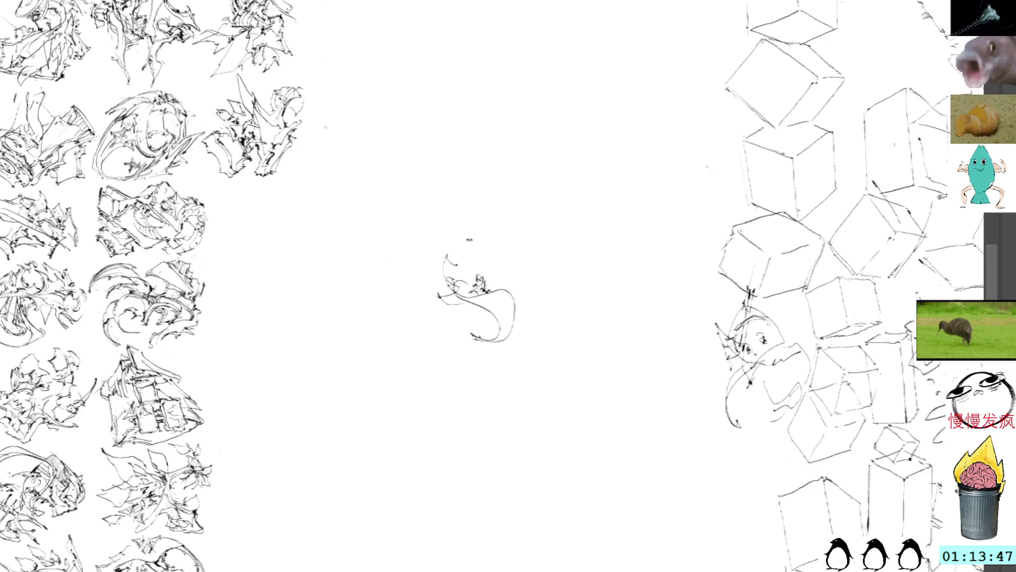
{"action": "mouse_move", "coordinate": [474, 265]}
{"action": "left_mouse_down"}
{"action": "mouse_move", "coordinate": [497, 260]}
{"action": "mouse_move", "coordinate": [511, 292]}
{"action": "left_mouse_up"}
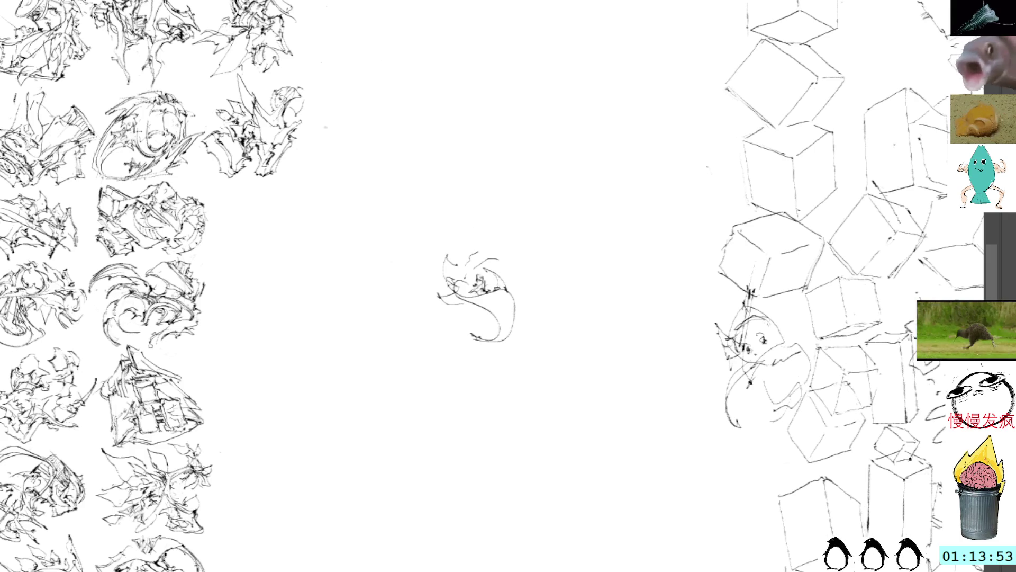
{"action": "mouse_move", "coordinate": [495, 273]}
{"action": "left_mouse_down"}
{"action": "mouse_move", "coordinate": [513, 291]}
{"action": "mouse_move", "coordinate": [521, 331]}
{"action": "mouse_move", "coordinate": [505, 312]}
{"action": "left_mouse_up"}
{"action": "key", "text": "ctrl+t"}
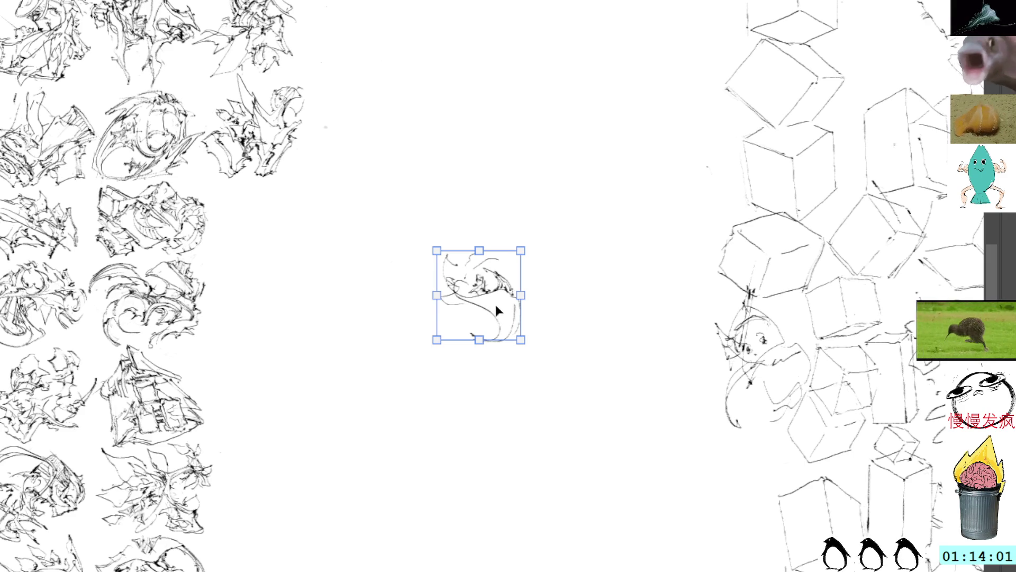
{"action": "mouse_move", "coordinate": [470, 279]}
{"action": "left_mouse_down"}
{"action": "mouse_move", "coordinate": [403, 250]}
{"action": "mouse_move", "coordinate": [334, 242]}
{"action": "mouse_move", "coordinate": [439, 287]}
{"action": "left_mouse_up"}
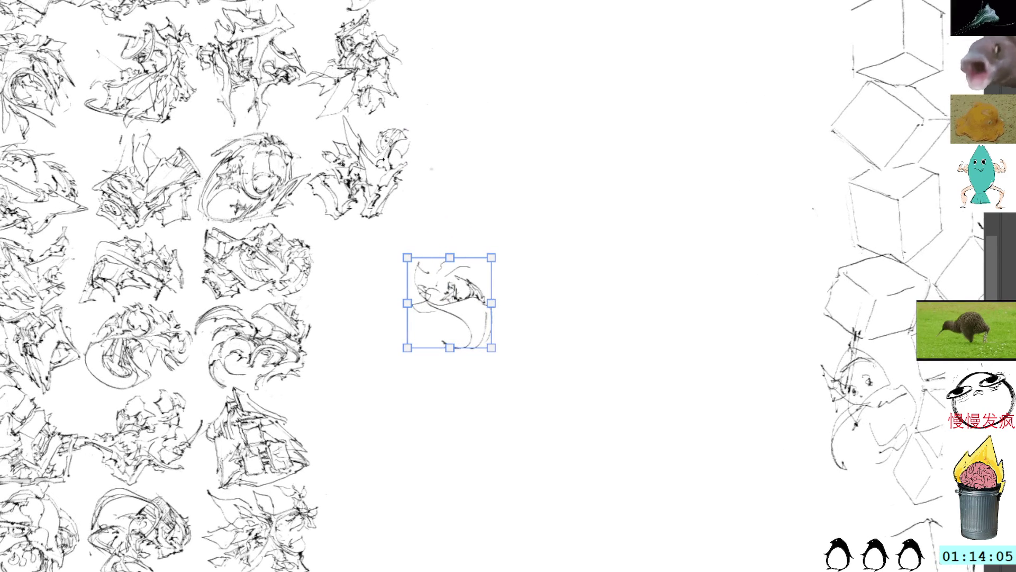
{"action": "key", "text": "Return"}
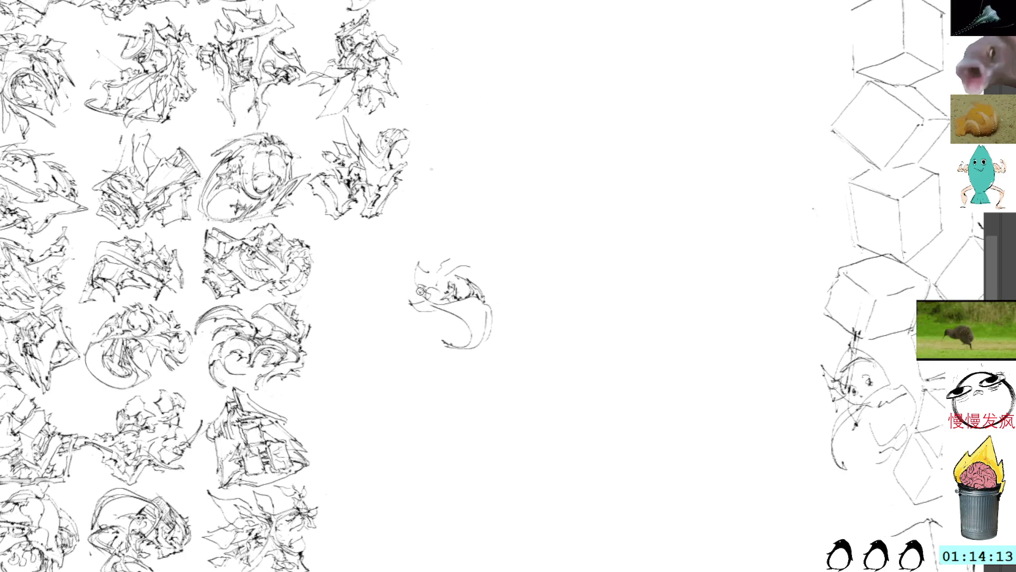
Build an S-shaped curling mass with strokes along the sketch's left and right sides.
{"action": "mouse_move", "coordinate": [417, 292]}
{"action": "left_mouse_down"}
{"action": "mouse_move", "coordinate": [484, 331]}
{"action": "mouse_move", "coordinate": [466, 345]}
{"action": "left_mouse_up"}
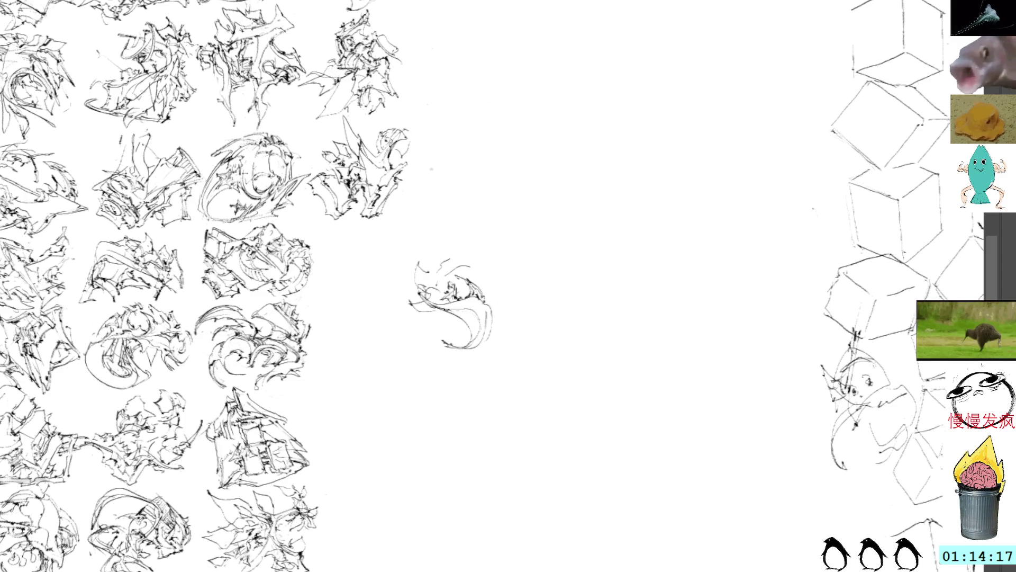
{"action": "mouse_move", "coordinate": [398, 302]}
{"action": "left_mouse_down"}
{"action": "mouse_move", "coordinate": [434, 320]}
{"action": "mouse_move", "coordinate": [439, 311]}
{"action": "mouse_move", "coordinate": [423, 317]}
{"action": "left_mouse_up"}
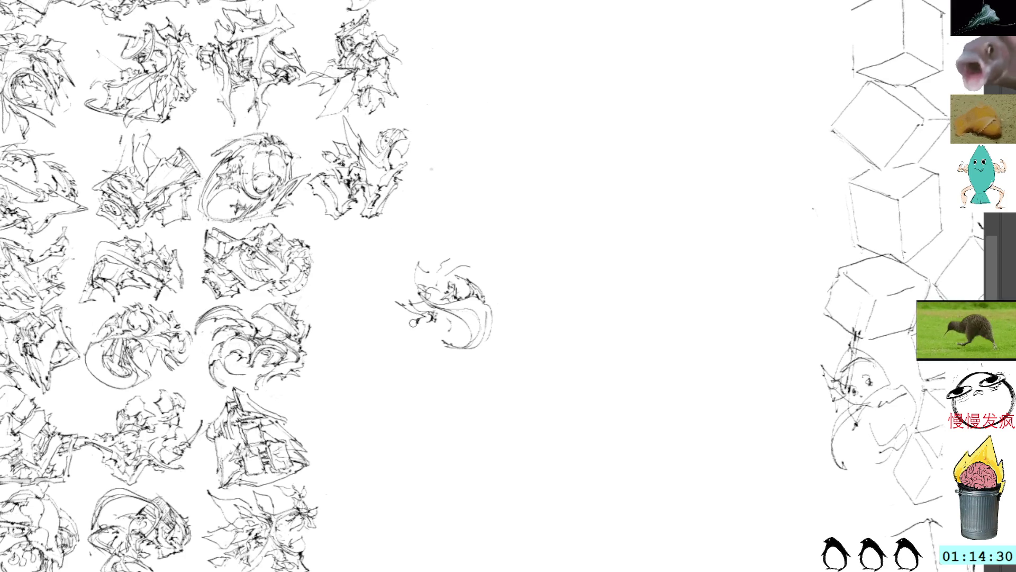
{"action": "mouse_move", "coordinate": [421, 323]}
{"action": "left_mouse_down"}
{"action": "mouse_move", "coordinate": [452, 265]}
{"action": "mouse_move", "coordinate": [445, 258]}
{"action": "left_mouse_up"}
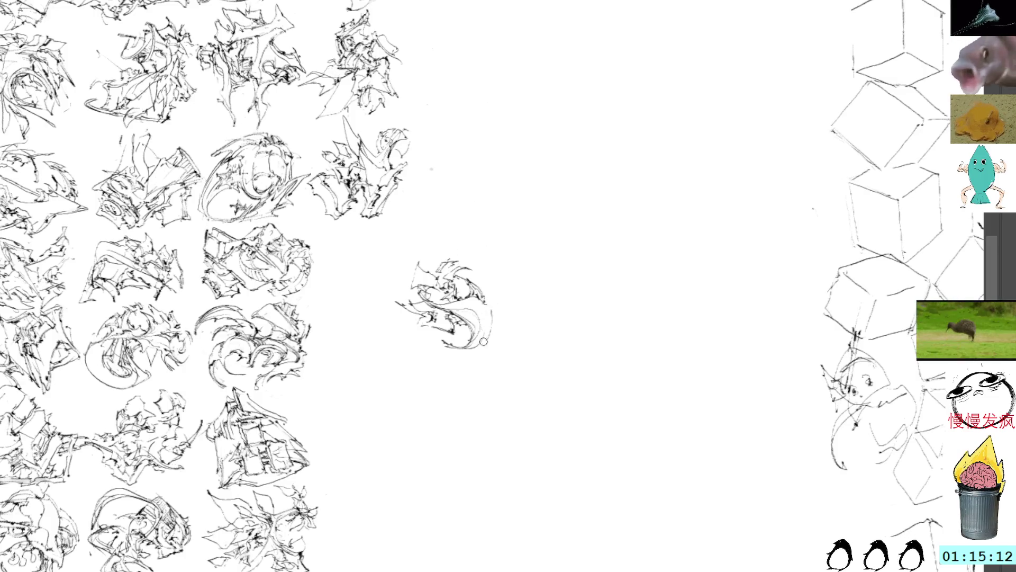
{"action": "left_click_drag", "start_coordinate": [467, 348], "coordinate": [500, 310]}
{"action": "left_click_drag", "start_coordinate": [480, 272], "coordinate": [387, 265]}
Move the sketch up-left beside the grid and rotate it counter-clockwise into its slot.
{"action": "key", "text": "ctrl+t"}
{"action": "left_click_drag", "start_coordinate": [492, 189], "coordinate": [434, 144]}
{"action": "left_click_drag", "start_coordinate": [392, 259], "coordinate": [383, 246]}
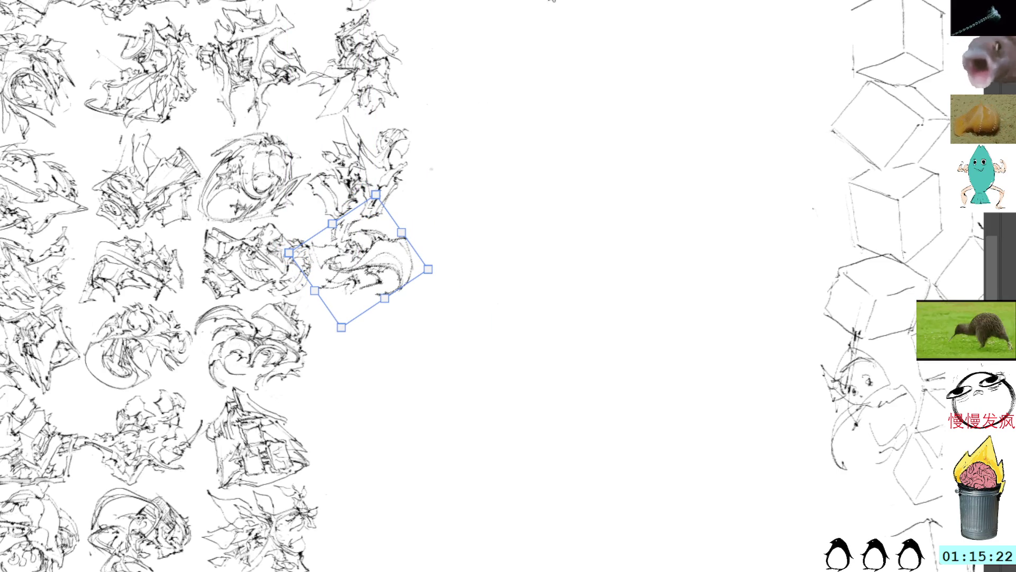
Commit the new sketch's placement and nudge a neighbouring grid thumbnail slightly left.
{"action": "key", "text": "Return"}
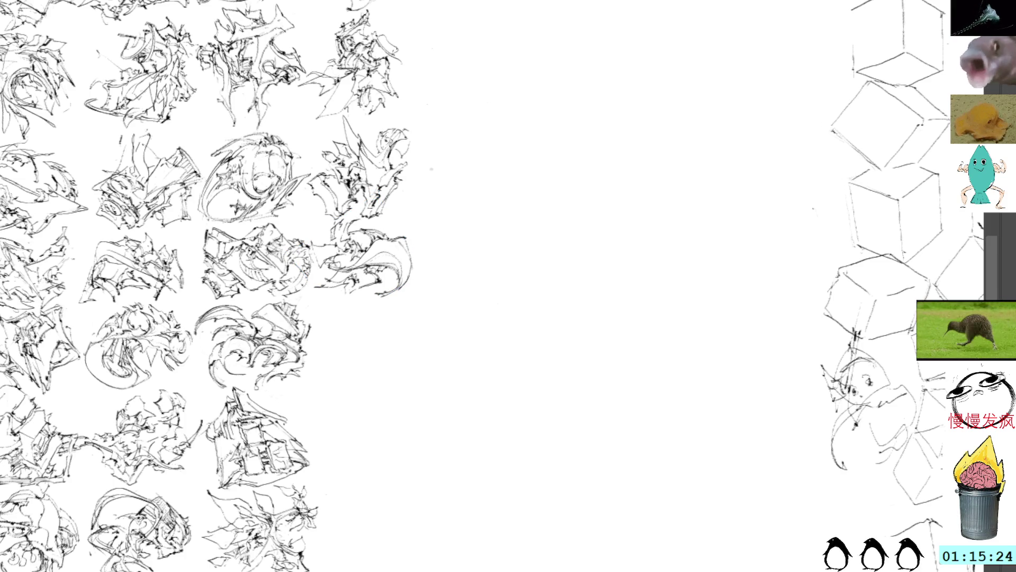
{"action": "left_click_drag", "start_coordinate": [358, 249], "coordinate": [460, 269]}
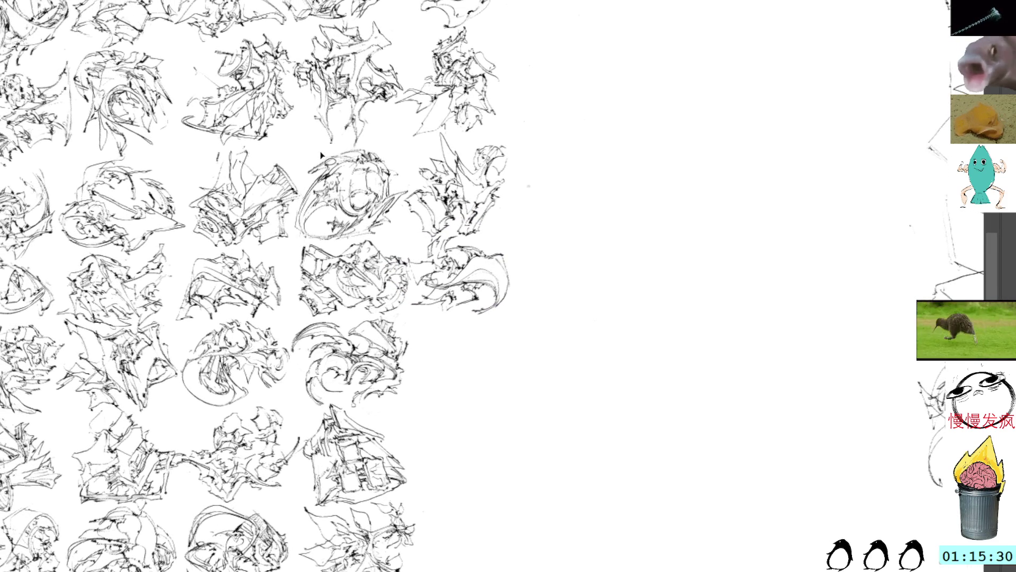
{"action": "mouse_move", "coordinate": [421, 312]}
{"action": "left_mouse_down"}
{"action": "mouse_move", "coordinate": [392, 249]}
{"action": "mouse_move", "coordinate": [365, 240]}
{"action": "mouse_move", "coordinate": [314, 243]}
{"action": "mouse_move", "coordinate": [292, 299]}
{"action": "mouse_move", "coordinate": [320, 326]}
{"action": "mouse_move", "coordinate": [420, 315]}
{"action": "left_mouse_up"}
{"action": "key", "text": "ctrl+t"}
{"action": "key", "text": "Left"}
{"action": "key", "text": "Left"}
{"action": "key", "text": "Left"}
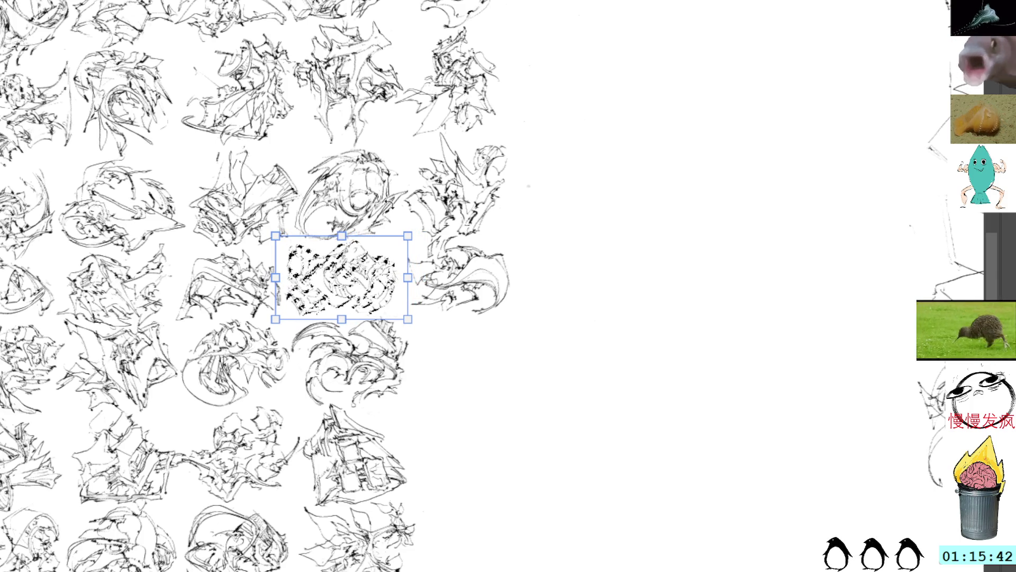
{"action": "key", "text": "Return"}
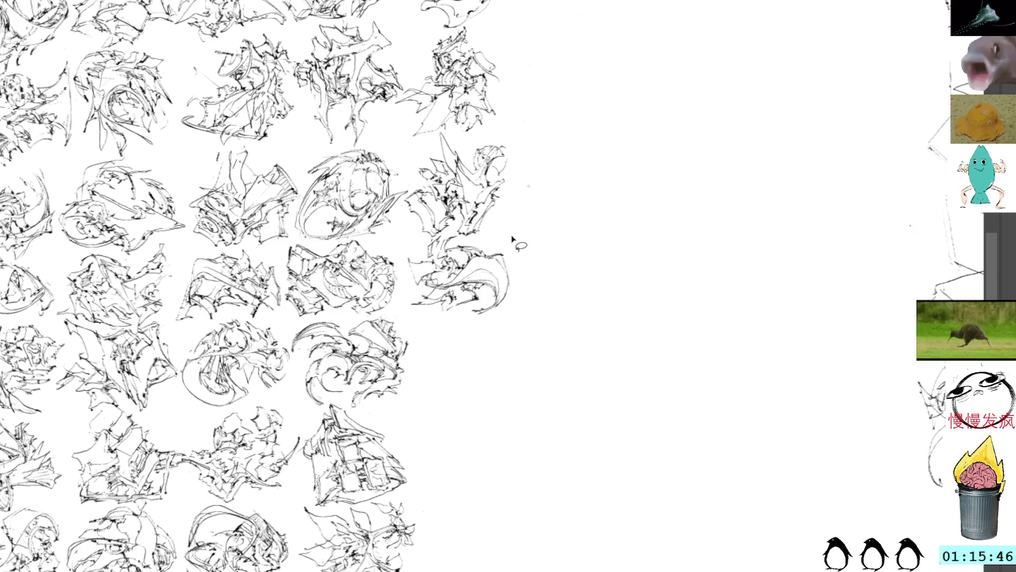
Nudge the newest sketch a little left in the grid, then pan to blank canvas.
{"action": "key", "text": "ctrl+t"}
{"action": "key", "text": "Left"}
{"action": "key", "text": "Left"}
{"action": "key", "text": "Left"}
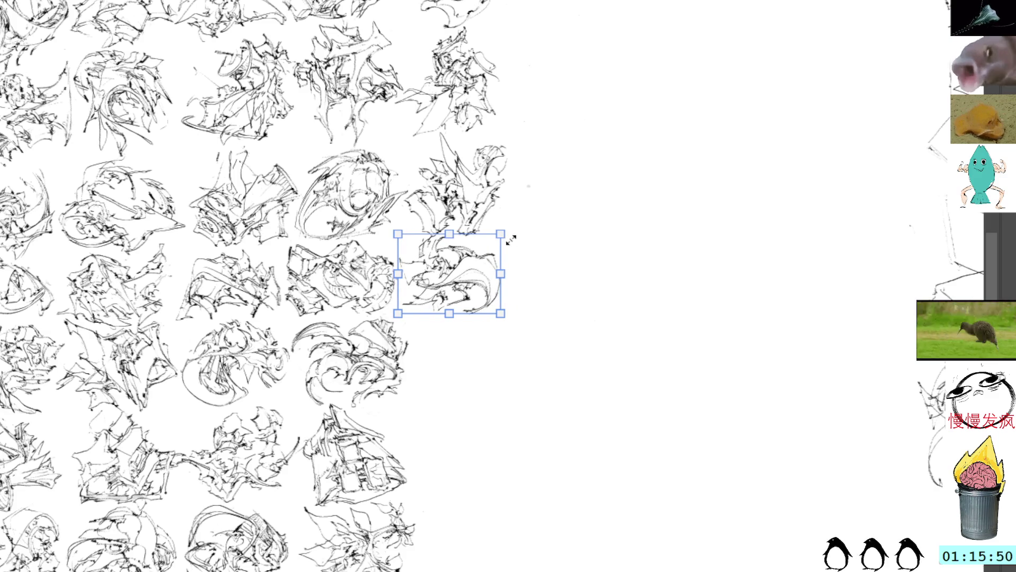
{"action": "key", "text": "Return"}
{"action": "key", "text": "l"}
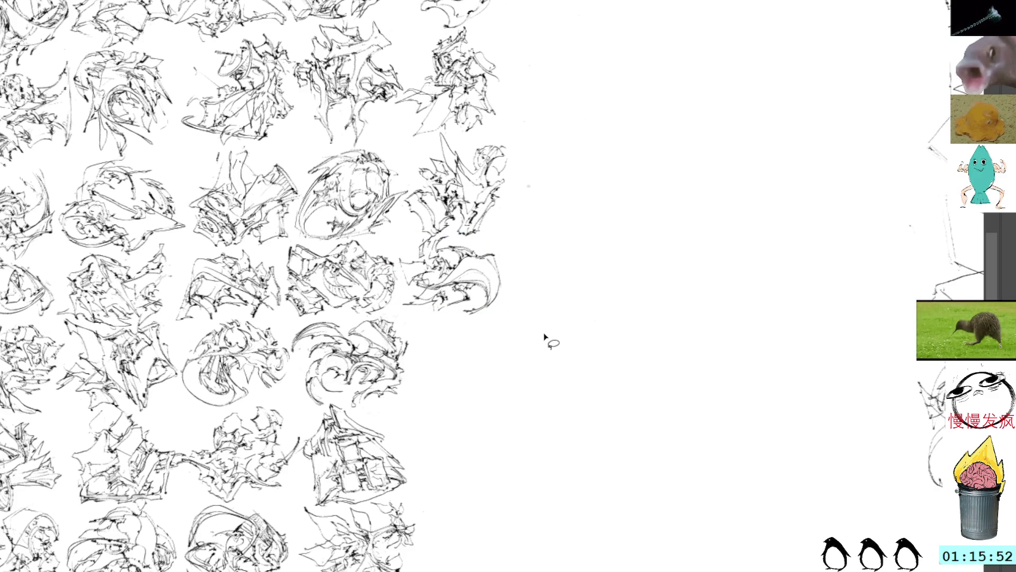
{"action": "scroll", "coordinate": [546, 331], "scroll_direction": "down", "scroll_amount": 4}
{"action": "scroll", "coordinate": [528, 307], "scroll_direction": "right", "scroll_amount": 2}
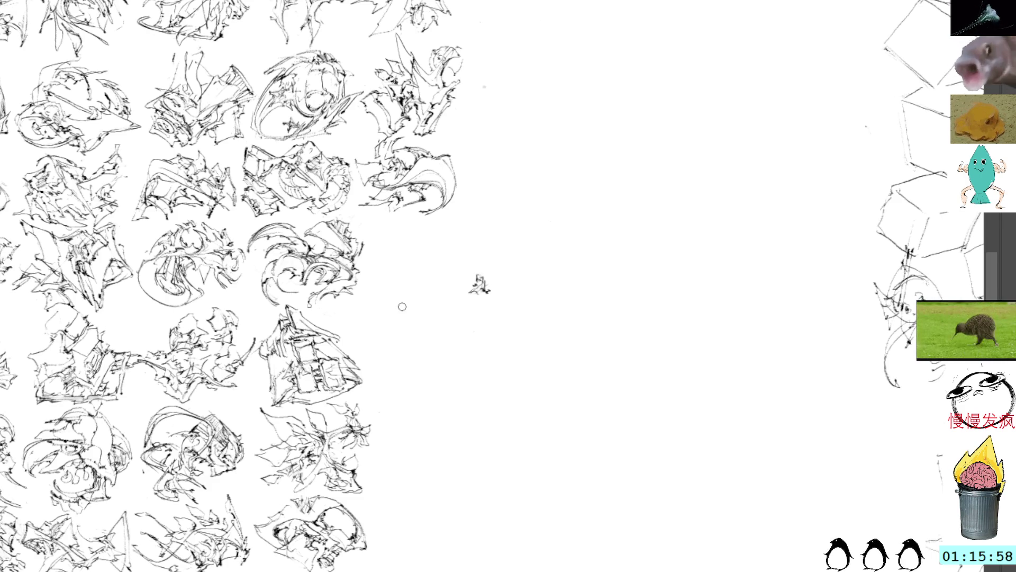
Draw the first looping strokes of a new figure, redrawing the right-side curve.
{"action": "mouse_move", "coordinate": [448, 302]}
{"action": "left_mouse_down"}
{"action": "mouse_move", "coordinate": [476, 308]}
{"action": "mouse_move", "coordinate": [453, 320]}
{"action": "left_mouse_up"}
{"action": "left_click_drag", "start_coordinate": [473, 277], "coordinate": [465, 341]}
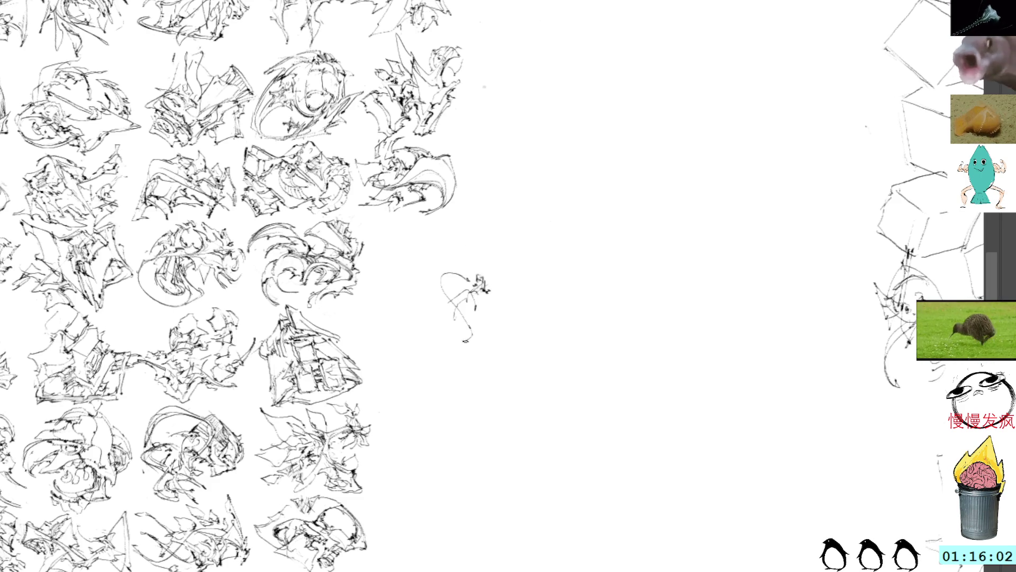
{"action": "left_click_drag", "start_coordinate": [495, 278], "coordinate": [500, 336]}
{"action": "left_click_drag", "start_coordinate": [468, 293], "coordinate": [476, 300]}
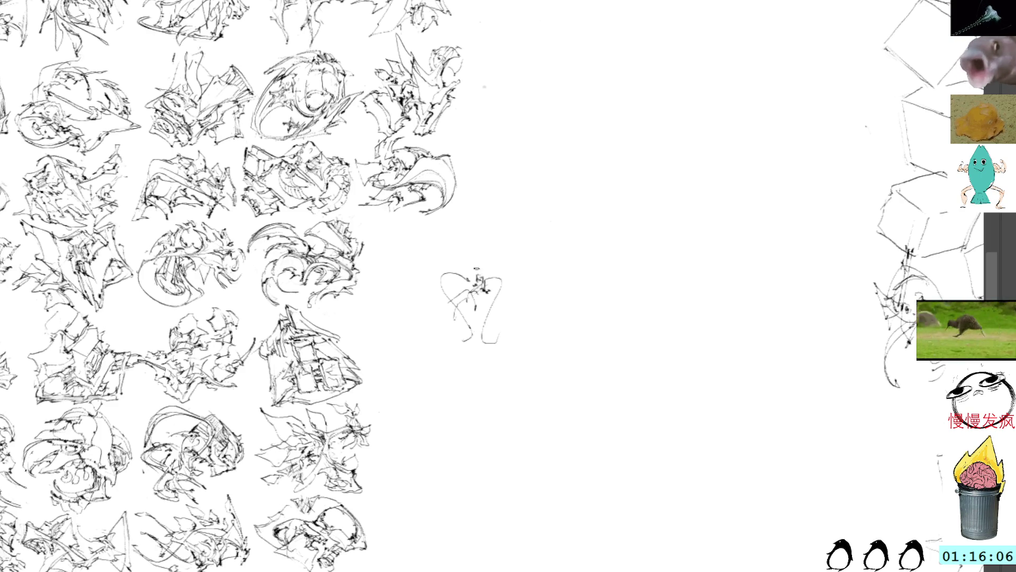
{"action": "key", "text": "ctrl+z"}
{"action": "mouse_move", "coordinate": [479, 279]}
{"action": "left_mouse_down"}
{"action": "mouse_move", "coordinate": [506, 303]}
{"action": "mouse_move", "coordinate": [494, 344]}
{"action": "left_mouse_up"}
{"action": "left_click_drag", "start_coordinate": [500, 289], "coordinate": [492, 344]}
{"action": "left_click", "coordinate": [480, 315]}
Add strokes down the figure's left side and redraw its right-side curve.
{"action": "left_click_drag", "start_coordinate": [434, 280], "coordinate": [441, 277]}
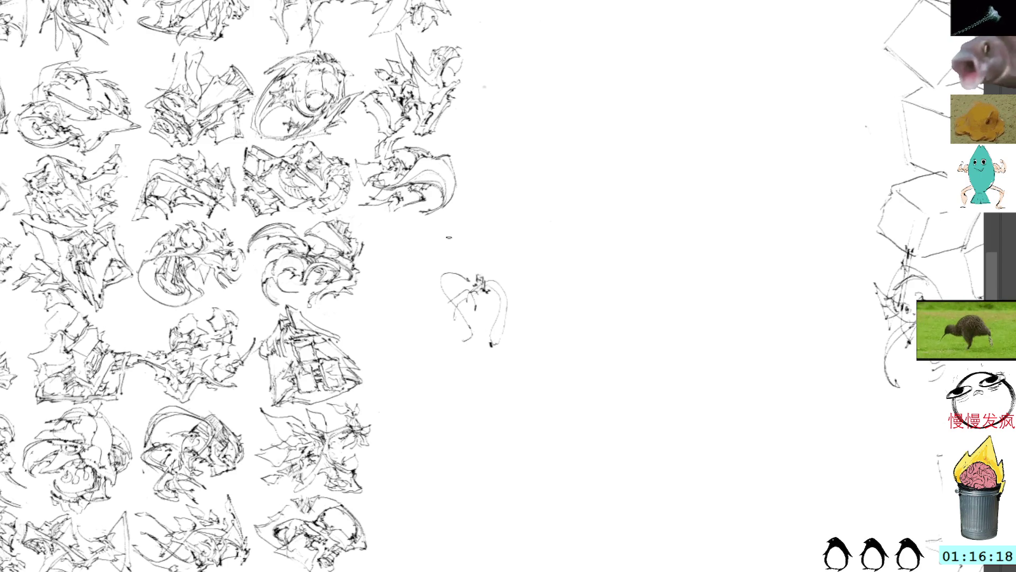
{"action": "left_click_drag", "start_coordinate": [456, 282], "coordinate": [446, 337]}
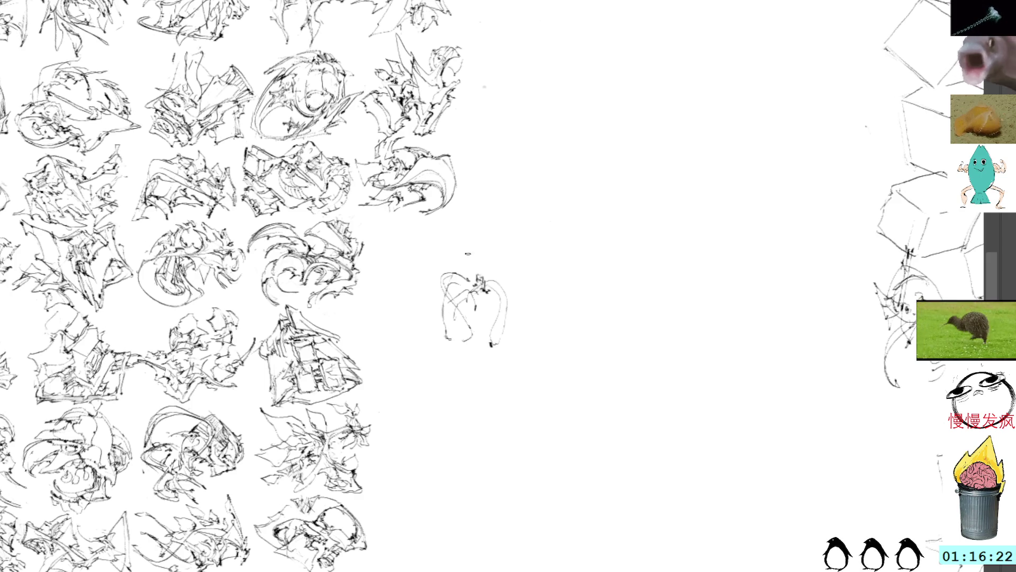
{"action": "mouse_move", "coordinate": [507, 305]}
{"action": "left_mouse_down"}
{"action": "mouse_move", "coordinate": [493, 347]}
{"action": "mouse_move", "coordinate": [511, 339]}
{"action": "left_mouse_up"}
{"action": "key", "text": "ctrl+z"}
{"action": "key", "text": "ctrl+z"}
{"action": "key", "text": "ctrl+z"}
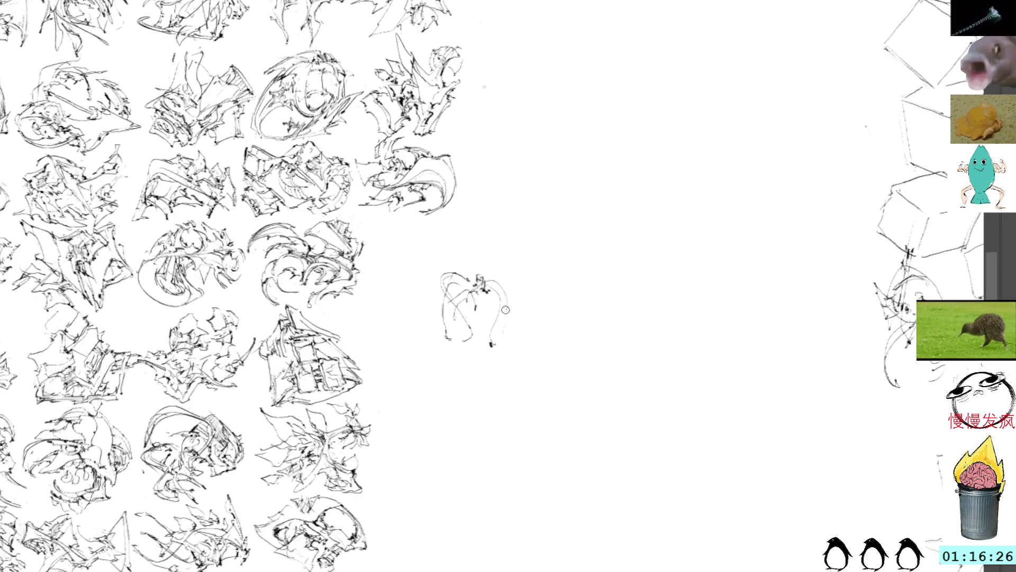
{"action": "mouse_move", "coordinate": [496, 282]}
{"action": "left_mouse_down"}
{"action": "mouse_move", "coordinate": [496, 348]}
{"action": "mouse_move", "coordinate": [502, 291]}
{"action": "left_mouse_up"}
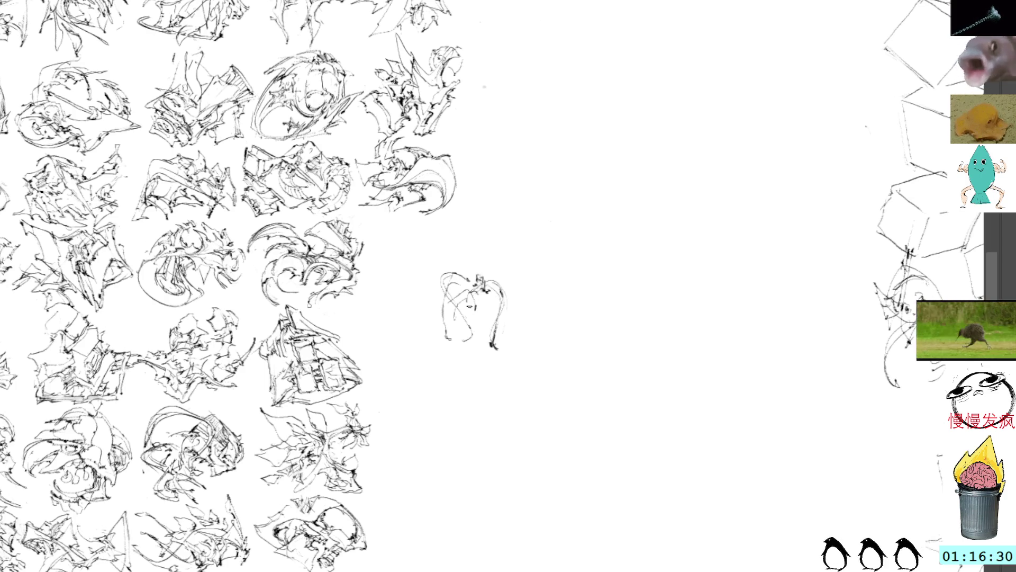
Rotate the figure about 45° clockwise and add an arcing stroke rotated about 30°.
{"action": "key", "text": "ctrl+t"}
{"action": "left_click_drag", "start_coordinate": [517, 236], "coordinate": [532, 291]}
{"action": "key", "text": "Return"}
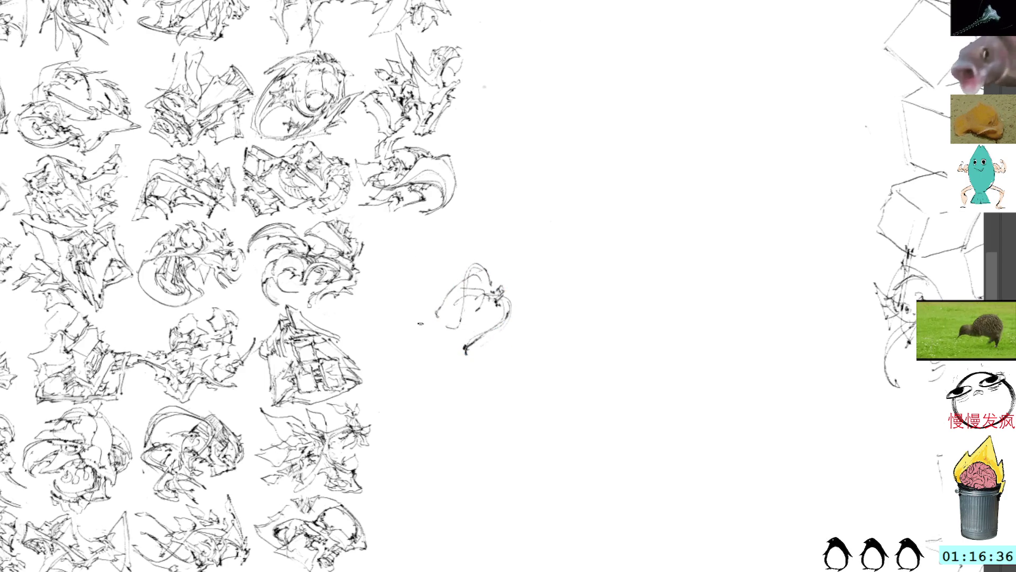
{"action": "mouse_move", "coordinate": [429, 310]}
{"action": "left_mouse_down"}
{"action": "mouse_move", "coordinate": [518, 327]}
{"action": "mouse_move", "coordinate": [513, 350]}
{"action": "left_mouse_up"}
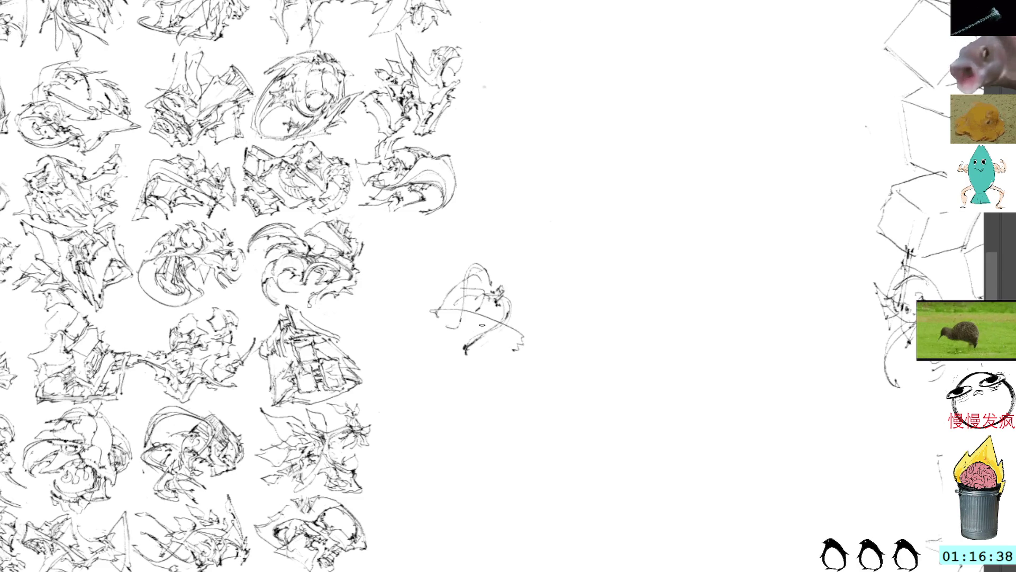
{"action": "key", "text": "ctrl+t"}
{"action": "left_click_drag", "start_coordinate": [542, 246], "coordinate": [546, 274]}
{"action": "key", "text": "Return"}
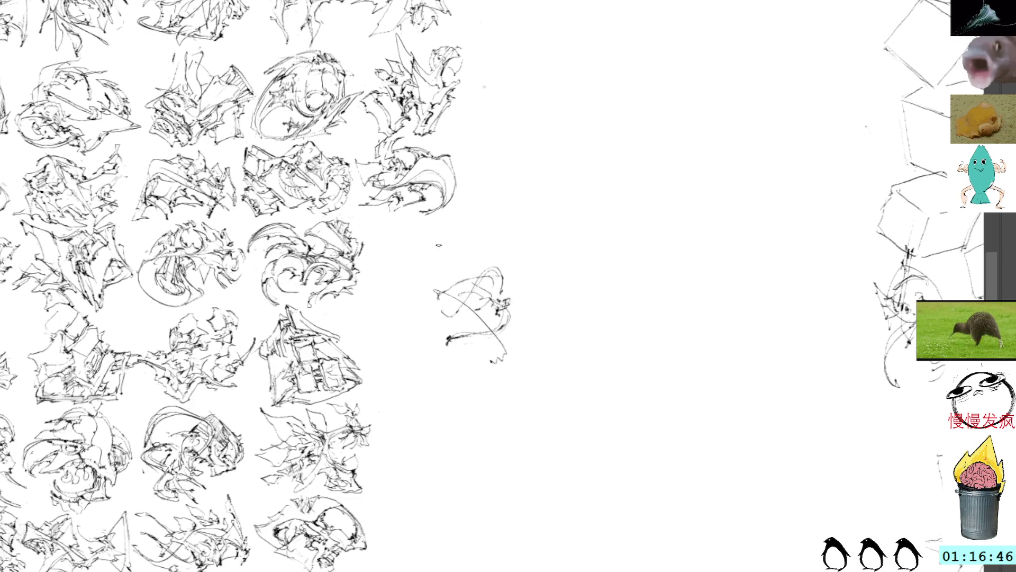
Adjust the brush size and reinforce the diagonal line with a darker stroke.
{"action": "key", "text": "bracketright"}
{"action": "key", "text": "bracketright"}
{"action": "key", "text": "bracketright"}
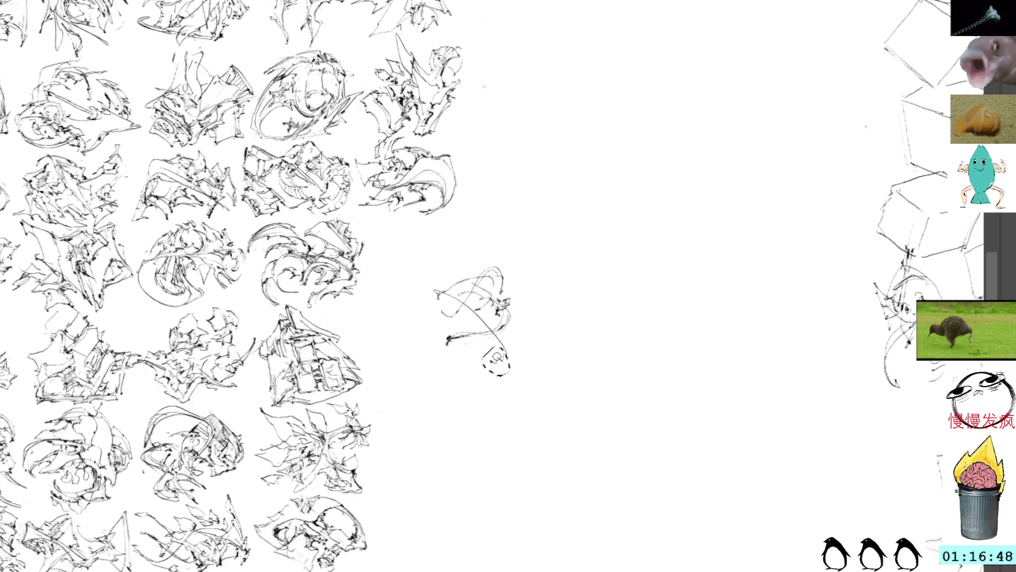
{"action": "left_click_drag", "start_coordinate": [484, 296], "coordinate": [474, 263]}
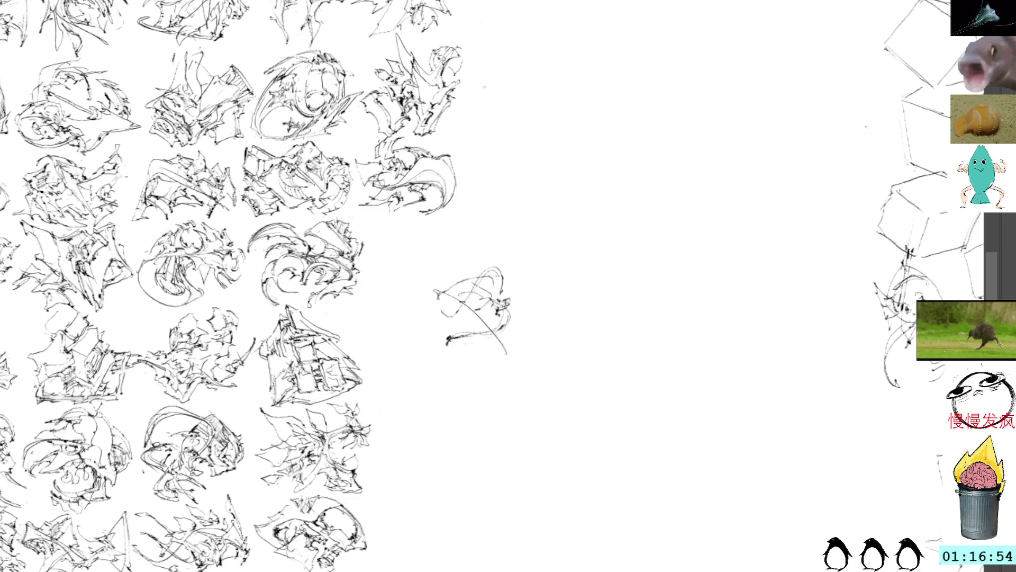
{"action": "left_click_drag", "start_coordinate": [462, 303], "coordinate": [509, 356]}
{"action": "left_click_drag", "start_coordinate": [464, 302], "coordinate": [509, 356]}
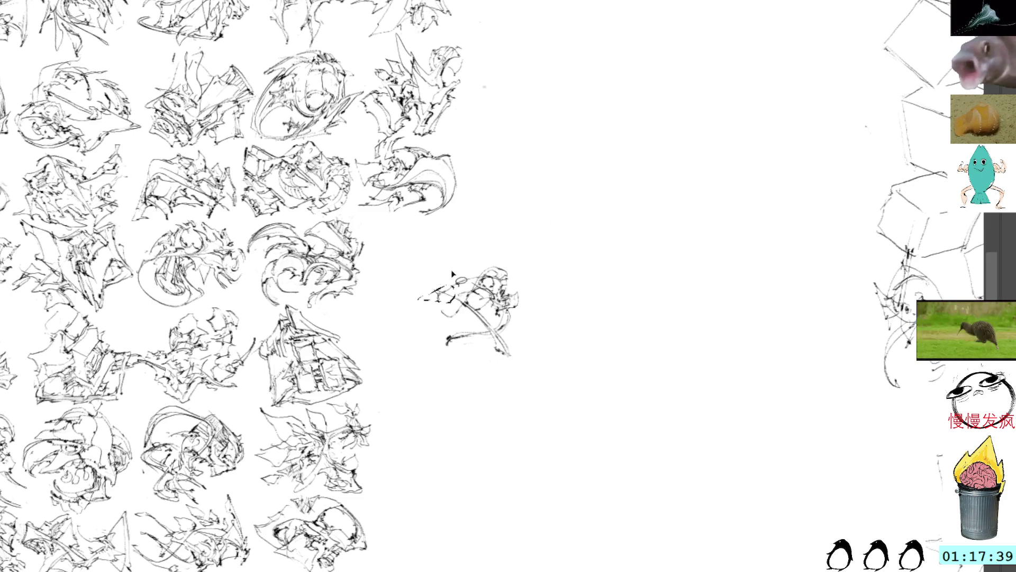
Add a short stroke at the sketch's left edge, then move the thumbnail up-left into the grid.
{"action": "left_click_drag", "start_coordinate": [466, 318], "coordinate": [434, 330]}
{"action": "key", "text": "ctrl+z"}
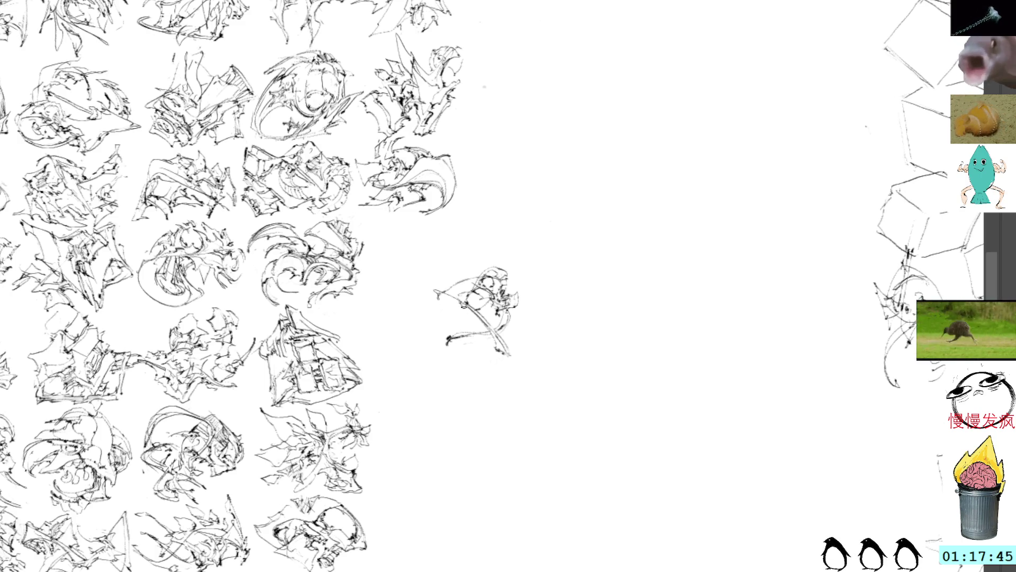
{"action": "mouse_move", "coordinate": [450, 306]}
{"action": "left_mouse_down"}
{"action": "mouse_move", "coordinate": [426, 313]}
{"action": "mouse_move", "coordinate": [456, 323]}
{"action": "left_mouse_up"}
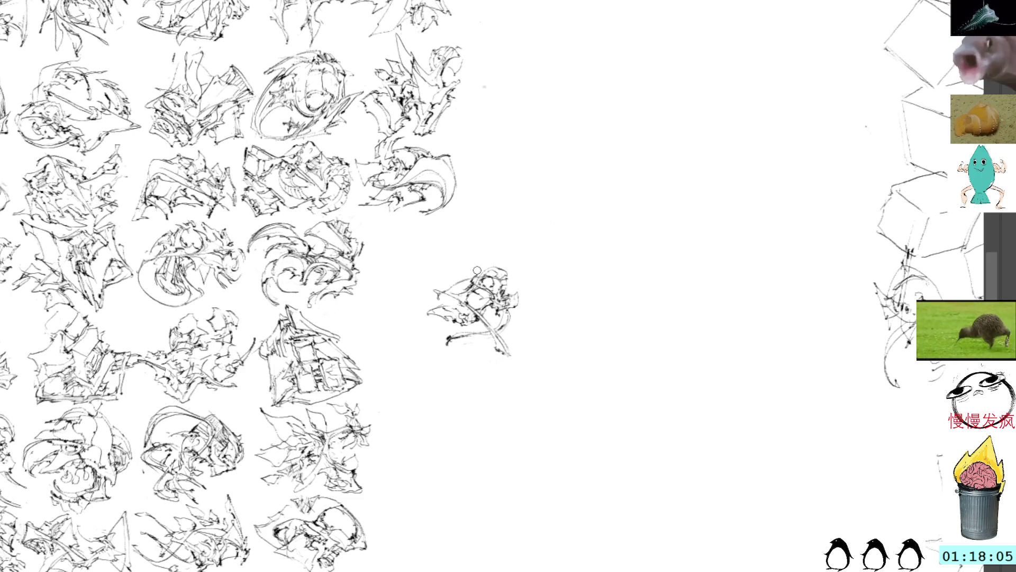
{"action": "key", "text": "ctrl+t"}
{"action": "mouse_move", "coordinate": [473, 306]}
{"action": "left_mouse_down"}
{"action": "mouse_move", "coordinate": [412, 248]}
{"action": "mouse_move", "coordinate": [443, 261]}
{"action": "mouse_move", "coordinate": [440, 250]}
{"action": "left_mouse_up"}
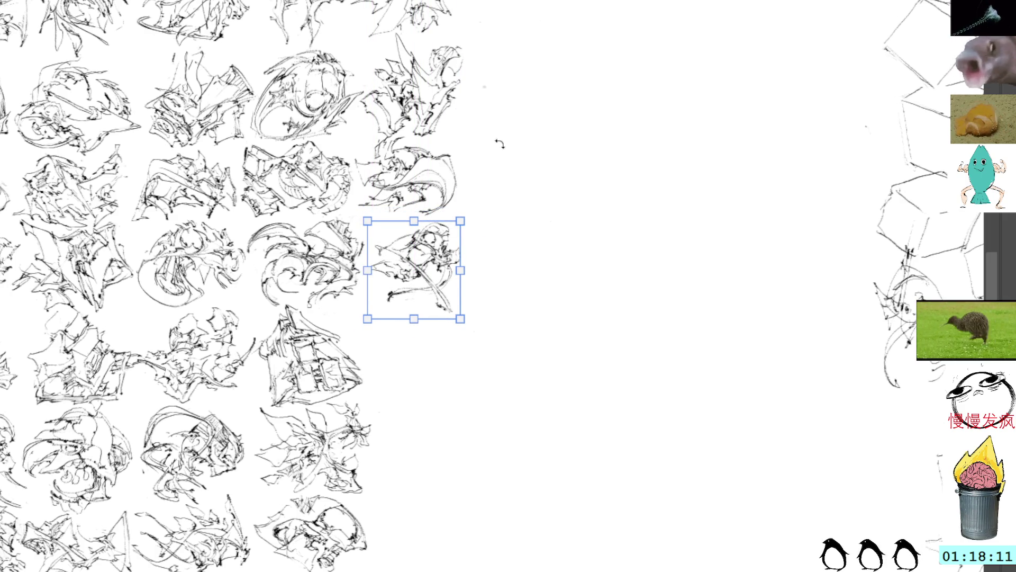
Nudge the tangled thumbnail up and left into its slot, commit it, then begin a squiggle in the blank area.
{"action": "key", "text": "Up"}
{"action": "key", "text": "Up"}
{"action": "key", "text": "Up"}
{"action": "key", "text": "Left"}
{"action": "key", "text": "Left"}
{"action": "key", "text": "Left"}
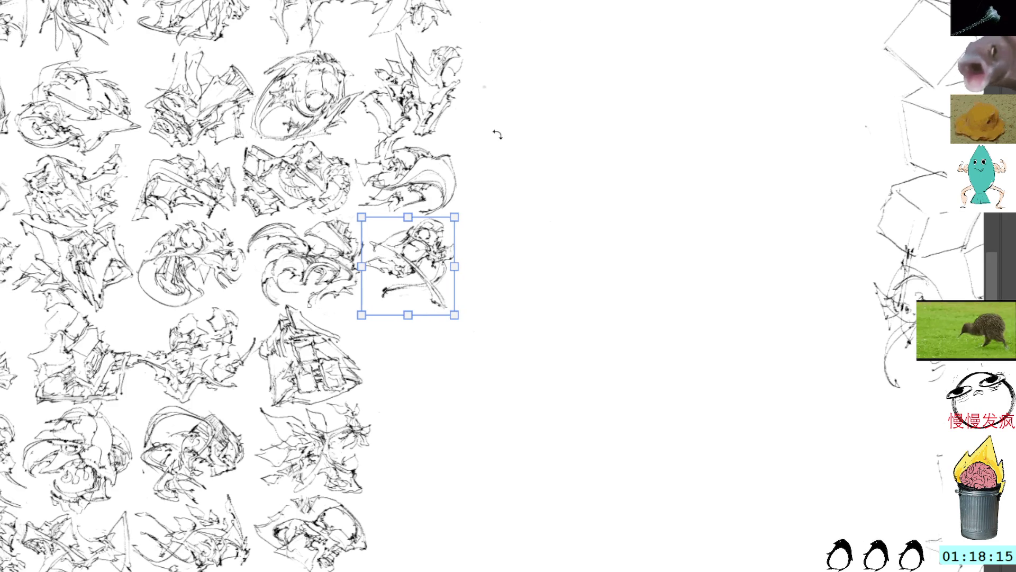
{"action": "key", "text": "Return"}
{"action": "mouse_move", "coordinate": [574, 264]}
{"action": "left_mouse_down"}
{"action": "mouse_move", "coordinate": [591, 254]}
{"action": "mouse_move", "coordinate": [602, 269]}
{"action": "left_mouse_up"}
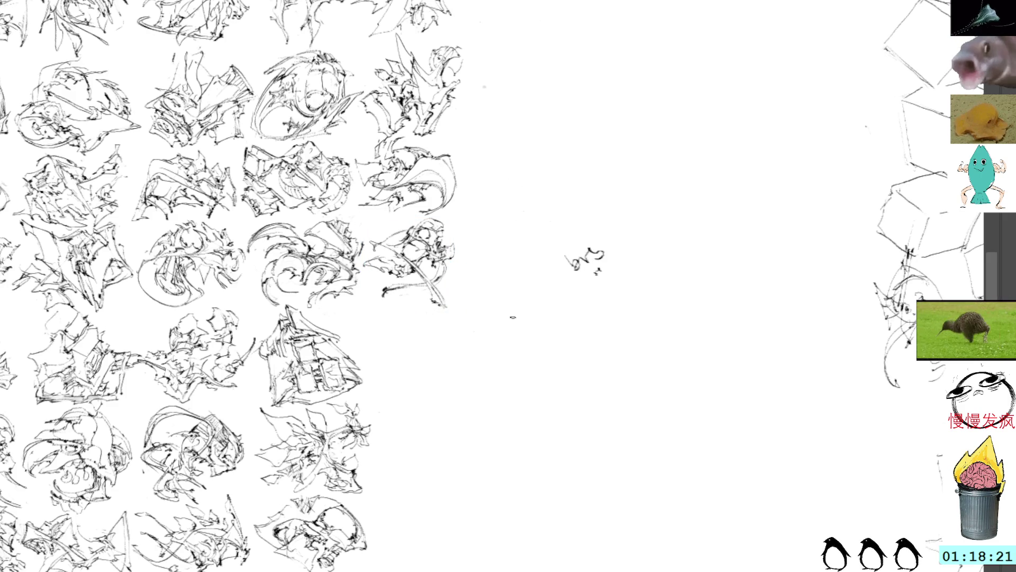
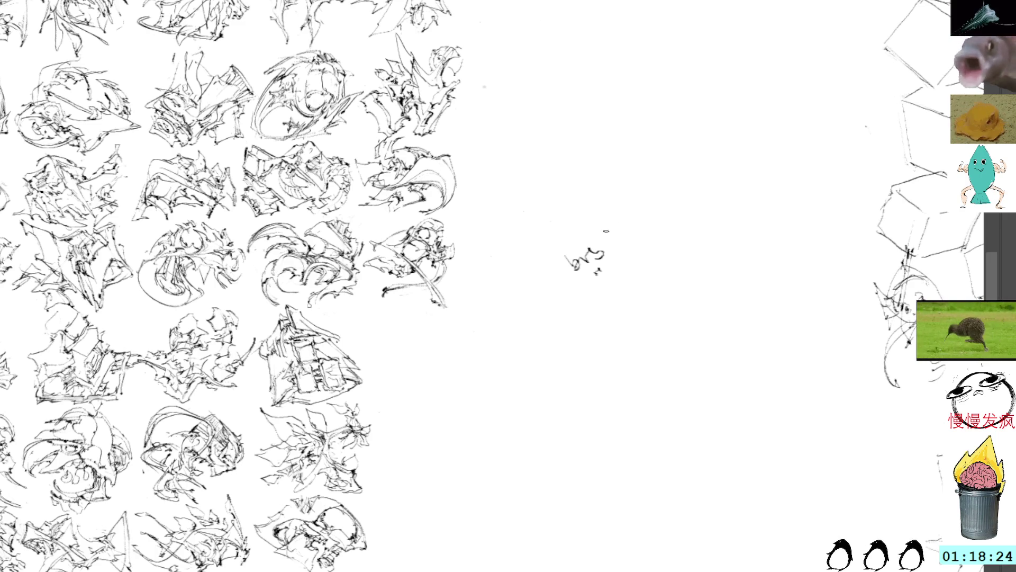
Lasso the stray scribble beside the sketch grid and delete it.
{"action": "left_click_drag", "start_coordinate": [586, 222], "coordinate": [598, 218]}
{"action": "key", "text": "Delete"}
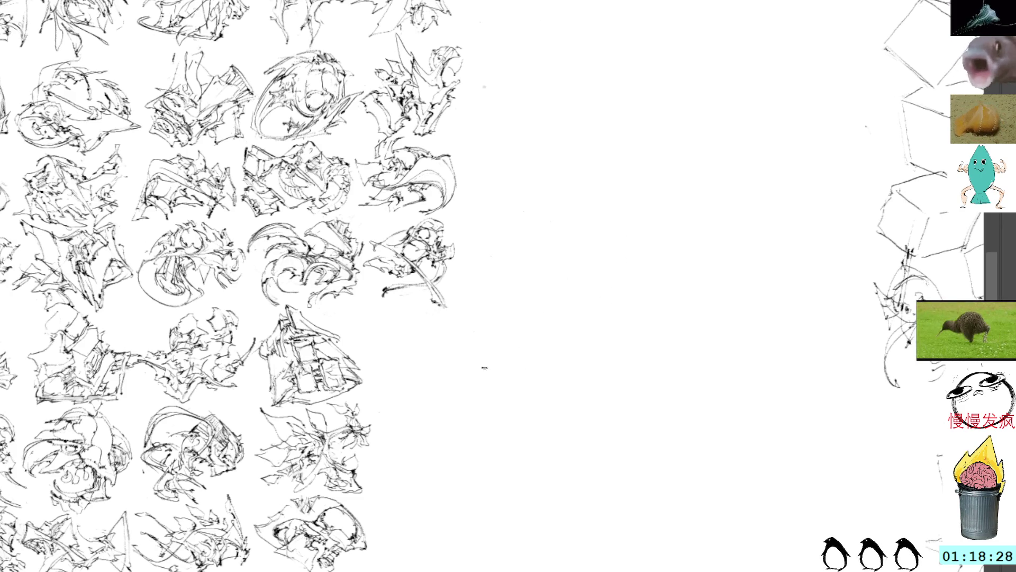
{"action": "left_click_drag", "start_coordinate": [494, 363], "coordinate": [449, 317]}
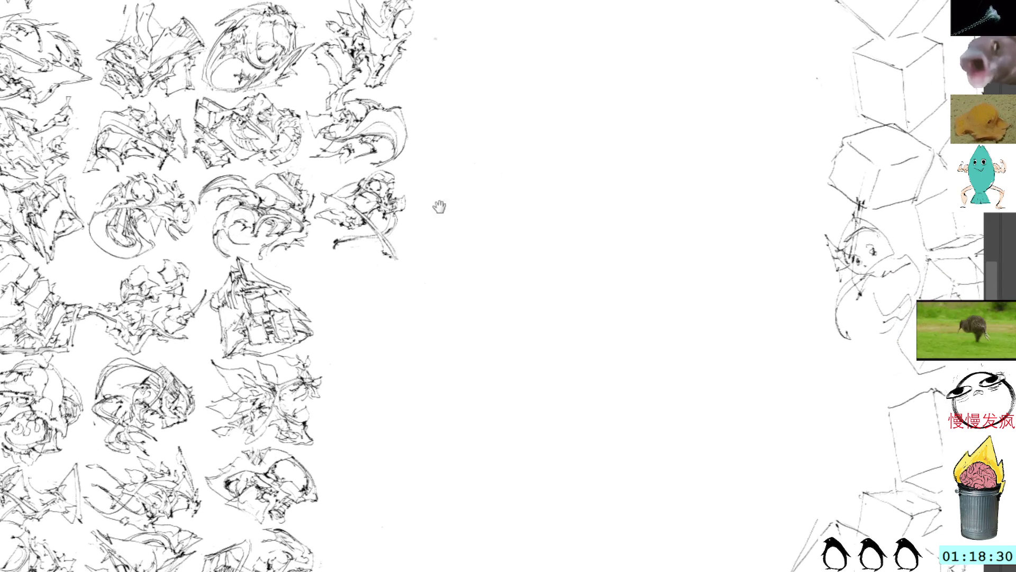
{"action": "left_click_drag", "start_coordinate": [430, 156], "coordinate": [497, 323]}
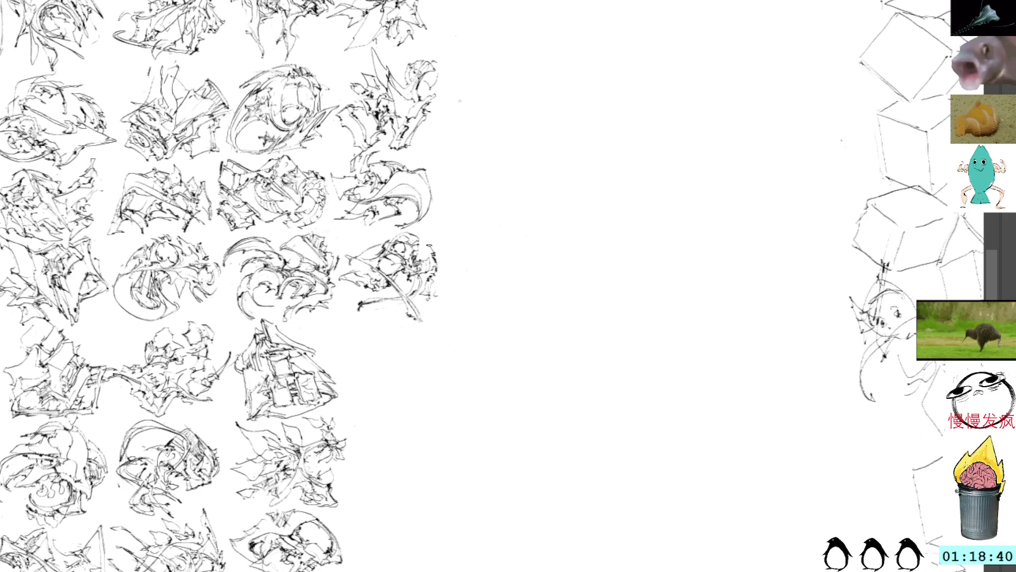
Paste a copy of a sketch onto the canvas, then undo the paste.
{"action": "left_click_drag", "start_coordinate": [440, 256], "coordinate": [443, 266]}
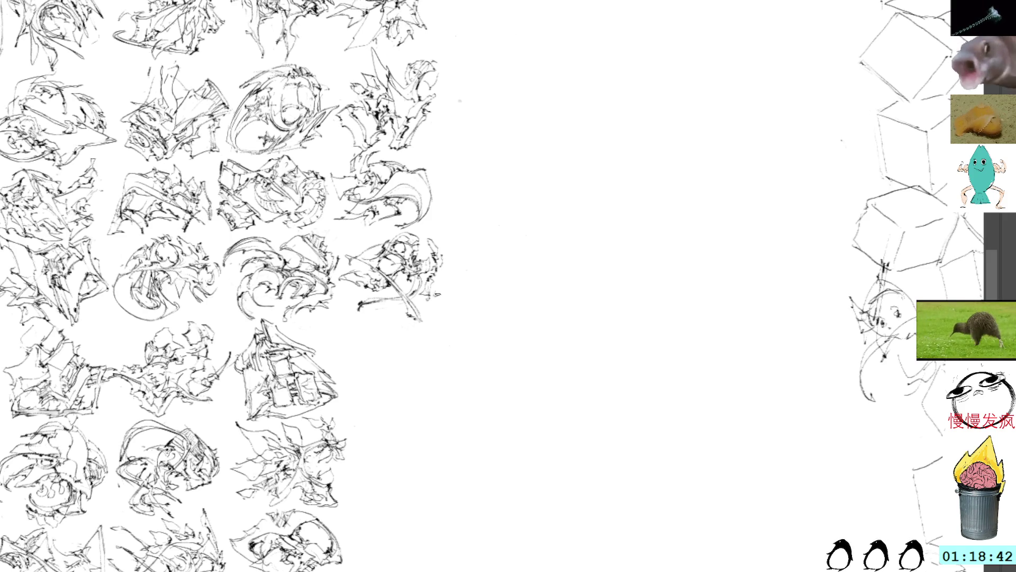
{"action": "scroll", "coordinate": [442, 328], "scroll_direction": "down", "scroll_amount": 3}
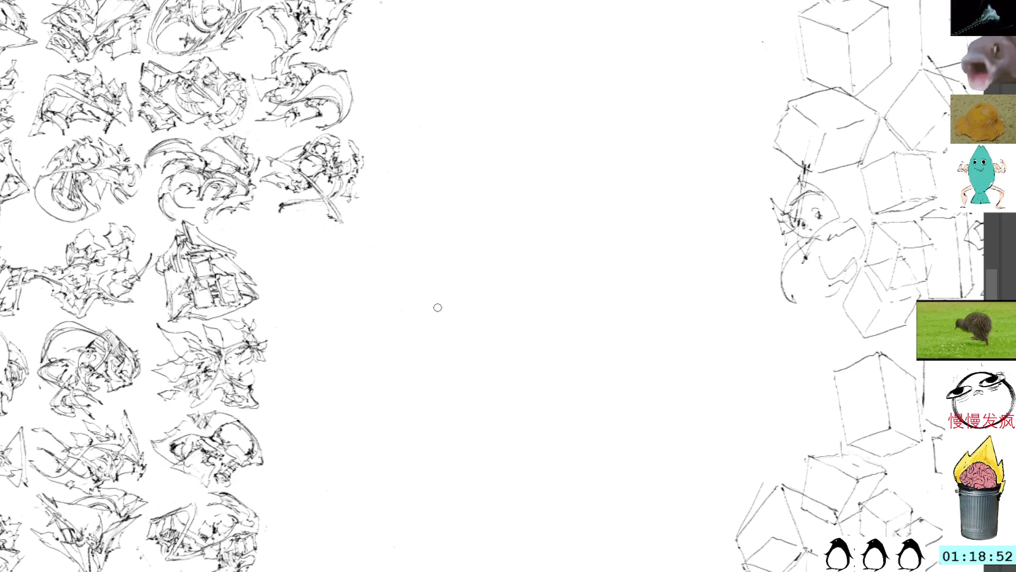
{"action": "key", "text": "ctrl+v"}
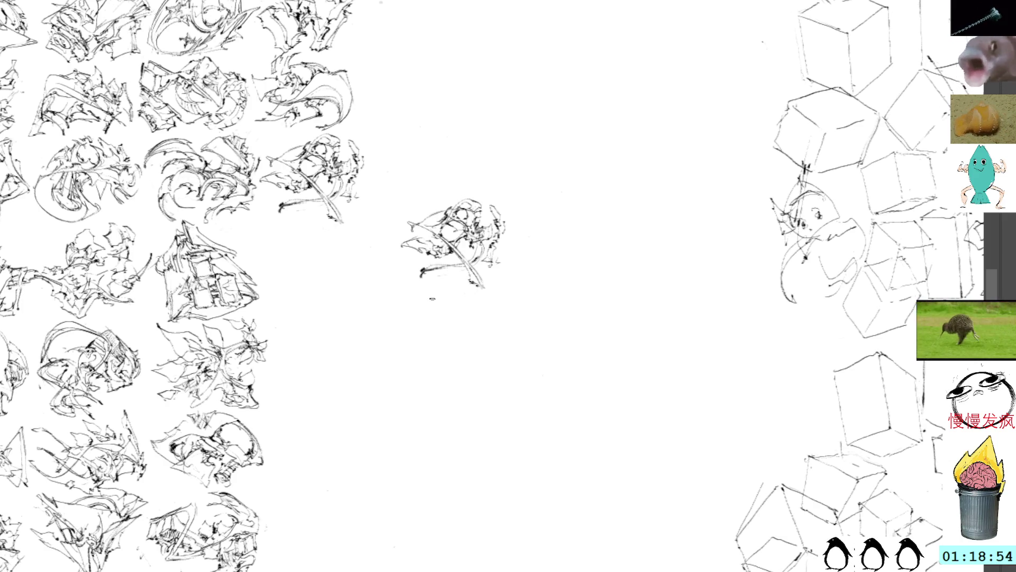
{"action": "key", "text": "ctrl+z"}
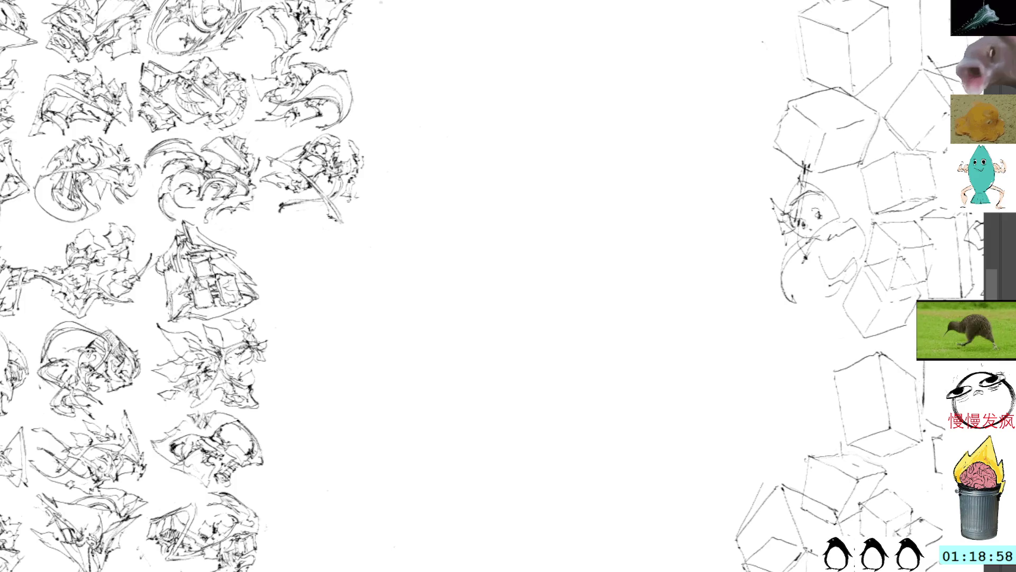
{"action": "scroll", "coordinate": [580, 169], "scroll_direction": "up", "scroll_amount": 10}
Lasso the small sketch at the top of the reference sheet.
{"action": "left_click_drag", "start_coordinate": [340, 124], "coordinate": [349, 132]}
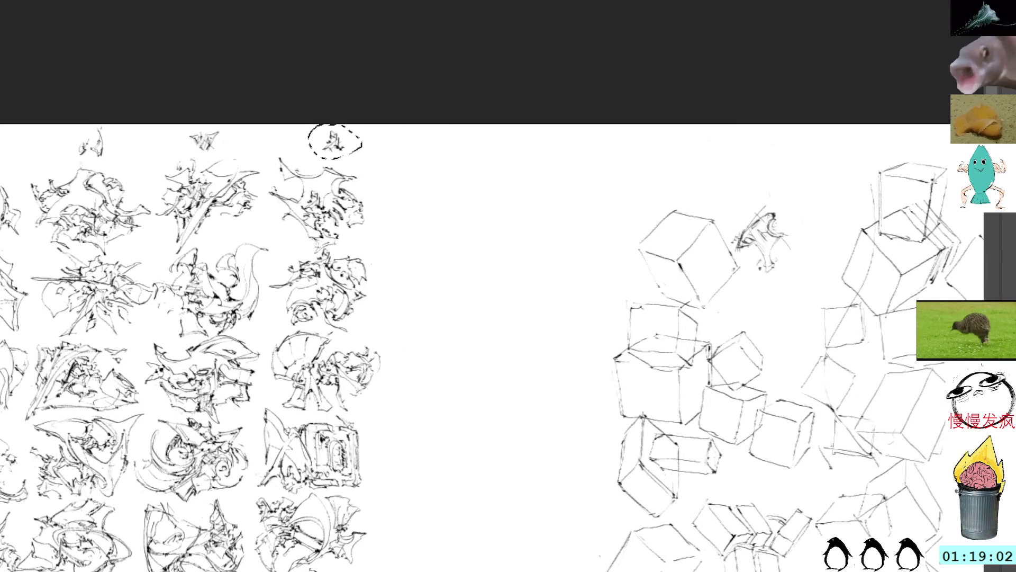
{"action": "scroll", "coordinate": [508, 317], "scroll_direction": "down", "scroll_amount": 10}
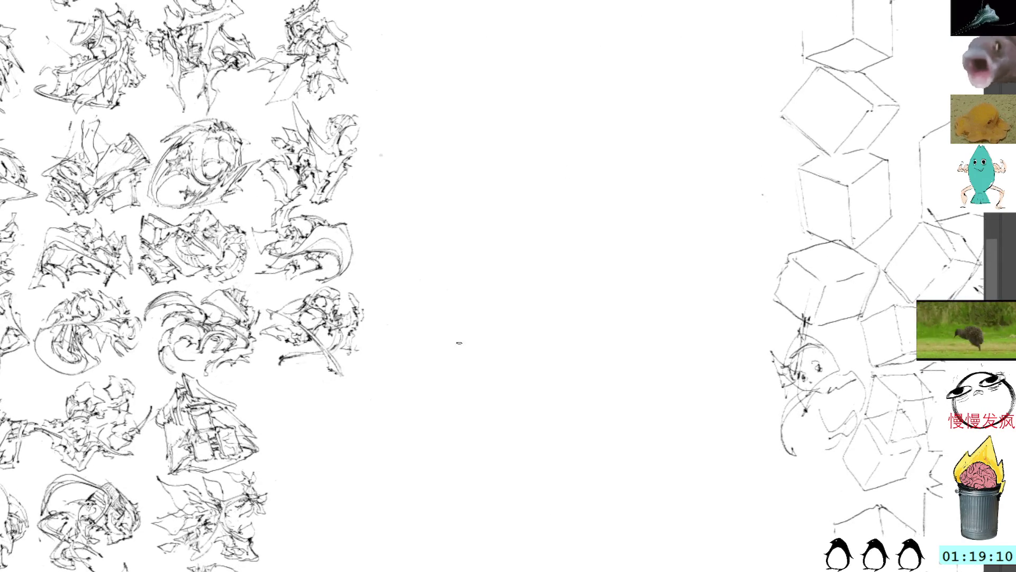
{"action": "mouse_move", "coordinate": [454, 356]}
{"action": "left_mouse_down"}
{"action": "mouse_move", "coordinate": [425, 303]}
{"action": "mouse_move", "coordinate": [427, 247]}
{"action": "mouse_move", "coordinate": [495, 233]}
{"action": "left_mouse_up"}
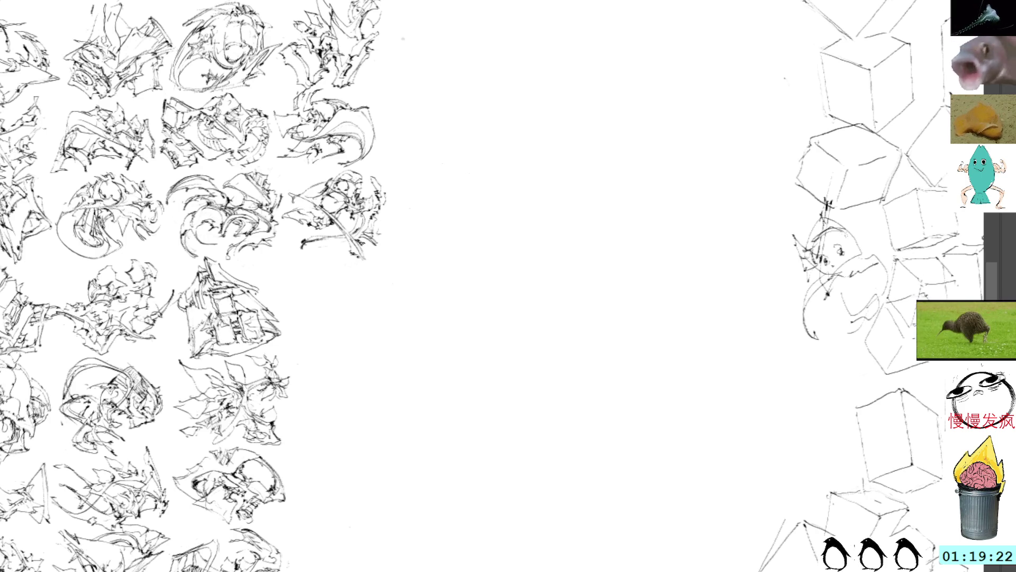
{"action": "left_click_drag", "start_coordinate": [395, 274], "coordinate": [370, 229]}
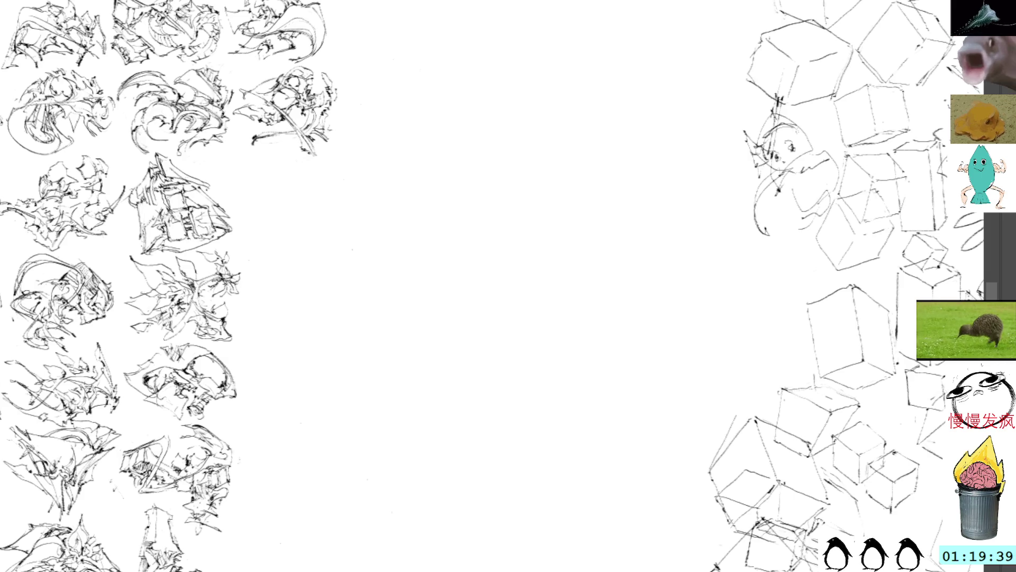
Select the top sketch on another reference sheet, then start a new sketch in empty canvas space.
{"action": "key", "text": "Right"}
{"action": "key", "text": "Right"}
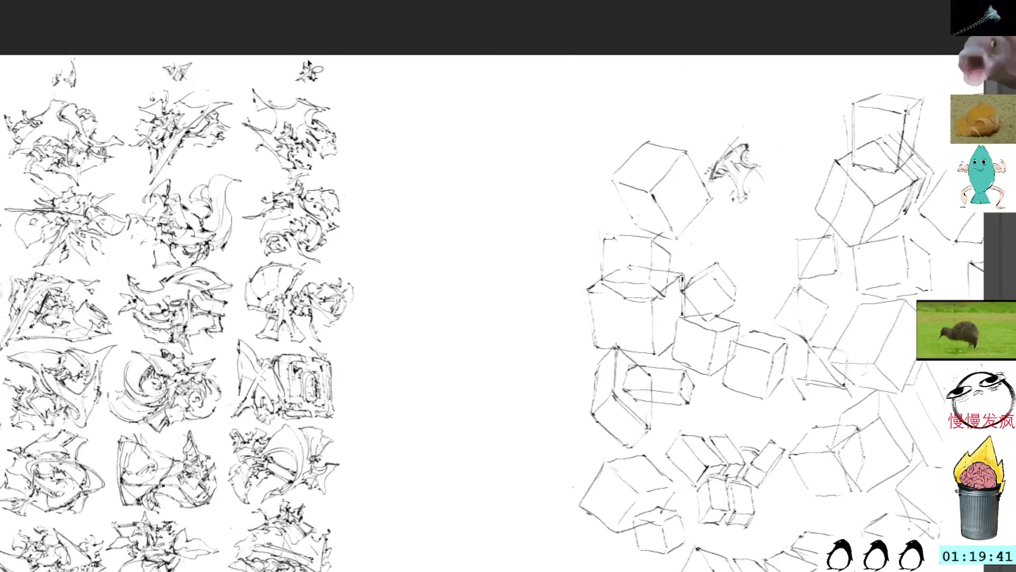
{"action": "left_click_drag", "start_coordinate": [309, 63], "coordinate": [310, 60]}
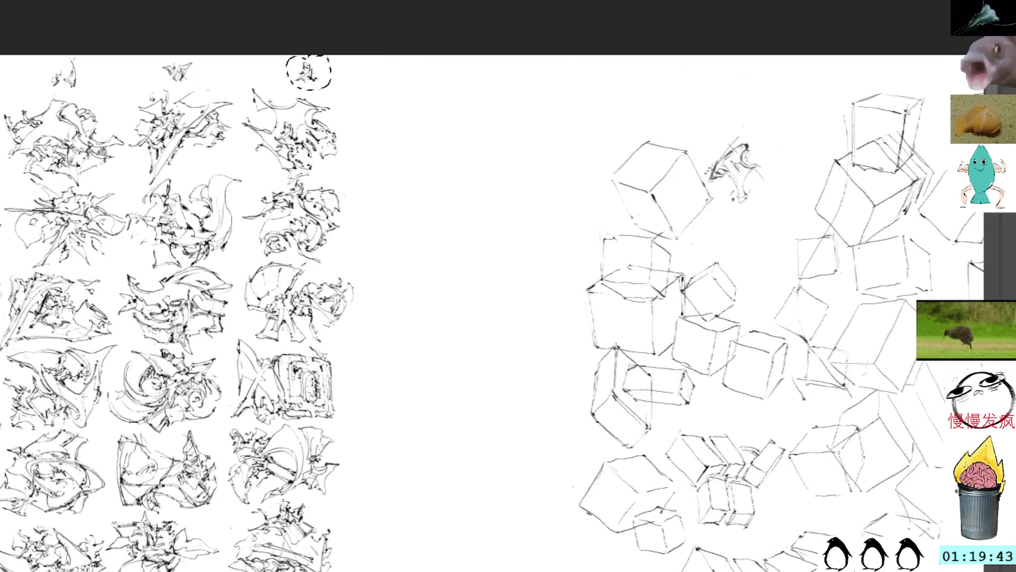
{"action": "key", "text": "Right"}
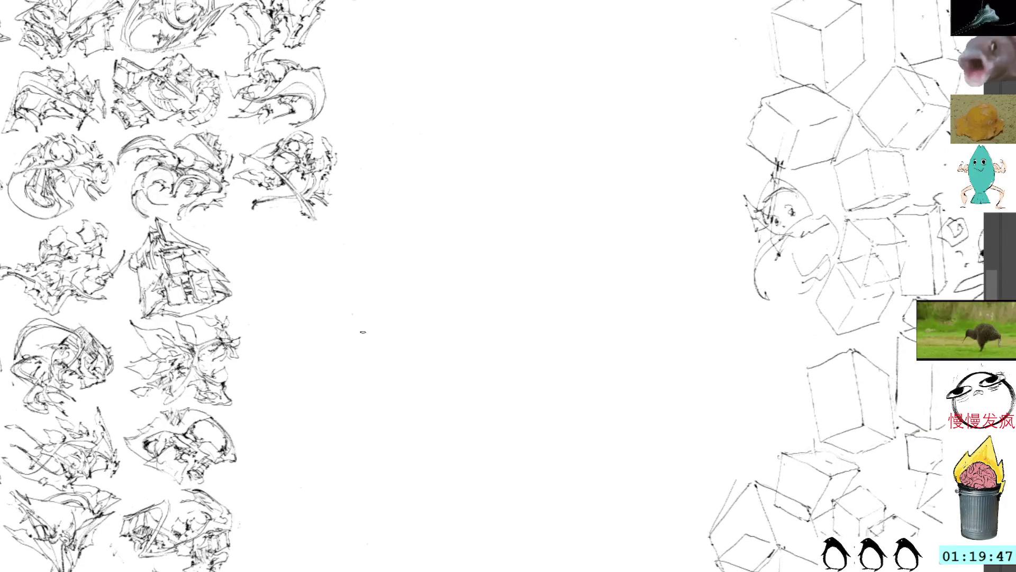
{"action": "mouse_move", "coordinate": [470, 292]}
{"action": "left_mouse_down"}
{"action": "mouse_move", "coordinate": [490, 277]}
{"action": "mouse_move", "coordinate": [467, 291]}
{"action": "mouse_move", "coordinate": [482, 308]}
{"action": "mouse_move", "coordinate": [455, 302]}
{"action": "mouse_move", "coordinate": [455, 327]}
{"action": "mouse_move", "coordinate": [489, 302]}
{"action": "mouse_move", "coordinate": [494, 329]}
{"action": "mouse_move", "coordinate": [476, 279]}
{"action": "left_mouse_up"}
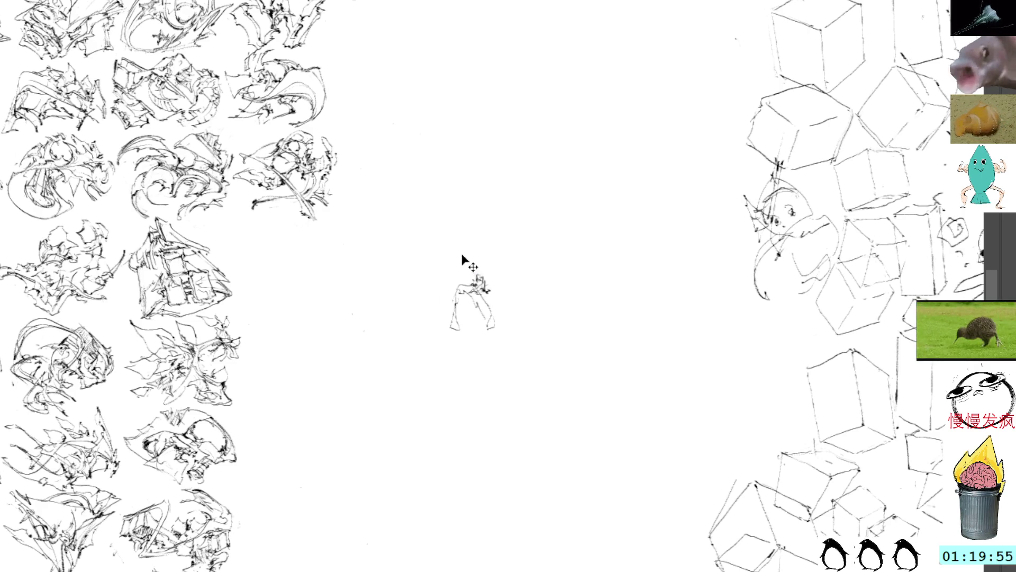
Drag the new sketch left toward the grid, deselect it, and add several more loose strokes.
{"action": "mouse_move", "coordinate": [470, 288]}
{"action": "left_mouse_down"}
{"action": "mouse_move", "coordinate": [389, 277]}
{"action": "mouse_move", "coordinate": [354, 288]}
{"action": "left_mouse_up"}
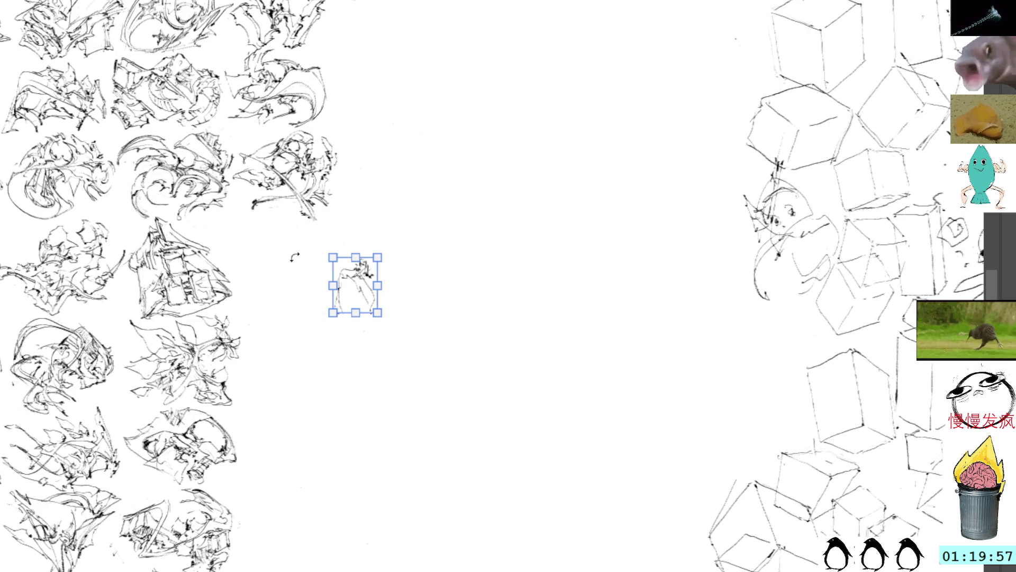
{"action": "key", "text": "ctrl+d"}
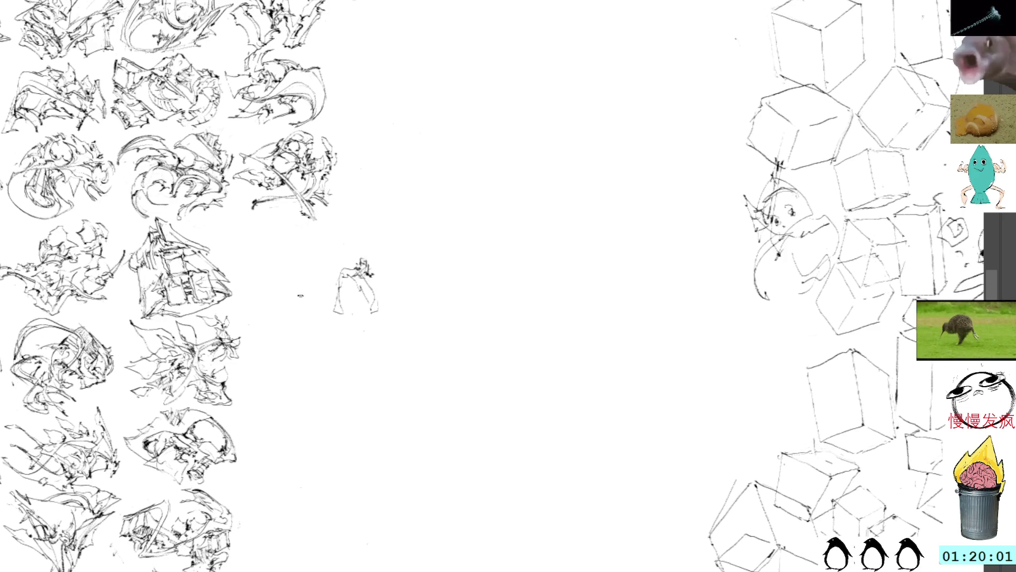
{"action": "left_click_drag", "start_coordinate": [381, 300], "coordinate": [394, 311]}
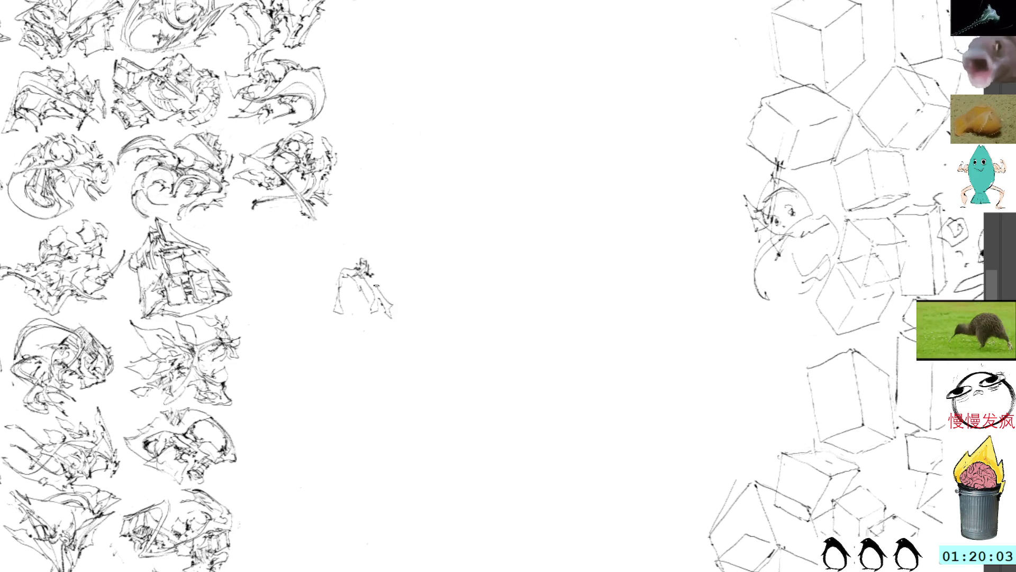
{"action": "mouse_move", "coordinate": [373, 279]}
{"action": "left_mouse_down"}
{"action": "mouse_move", "coordinate": [383, 288]}
{"action": "mouse_move", "coordinate": [405, 260]}
{"action": "mouse_move", "coordinate": [372, 269]}
{"action": "left_mouse_up"}
{"action": "mouse_move", "coordinate": [370, 271]}
{"action": "left_mouse_down"}
{"action": "mouse_move", "coordinate": [391, 262]}
{"action": "mouse_move", "coordinate": [376, 250]}
{"action": "mouse_move", "coordinate": [410, 265]}
{"action": "mouse_move", "coordinate": [414, 285]}
{"action": "left_mouse_up"}
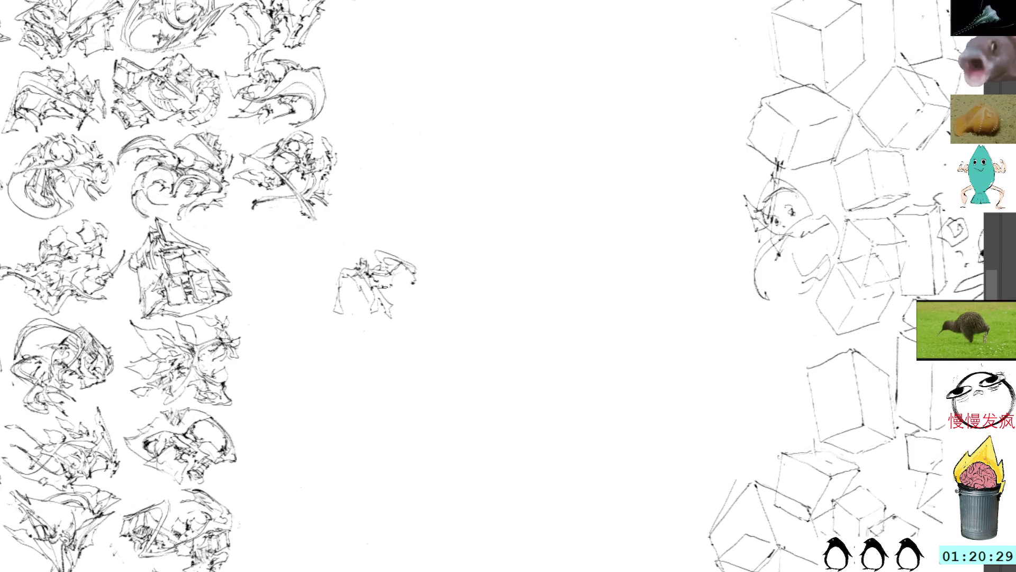
{"action": "left_click_drag", "start_coordinate": [391, 284], "coordinate": [400, 277]}
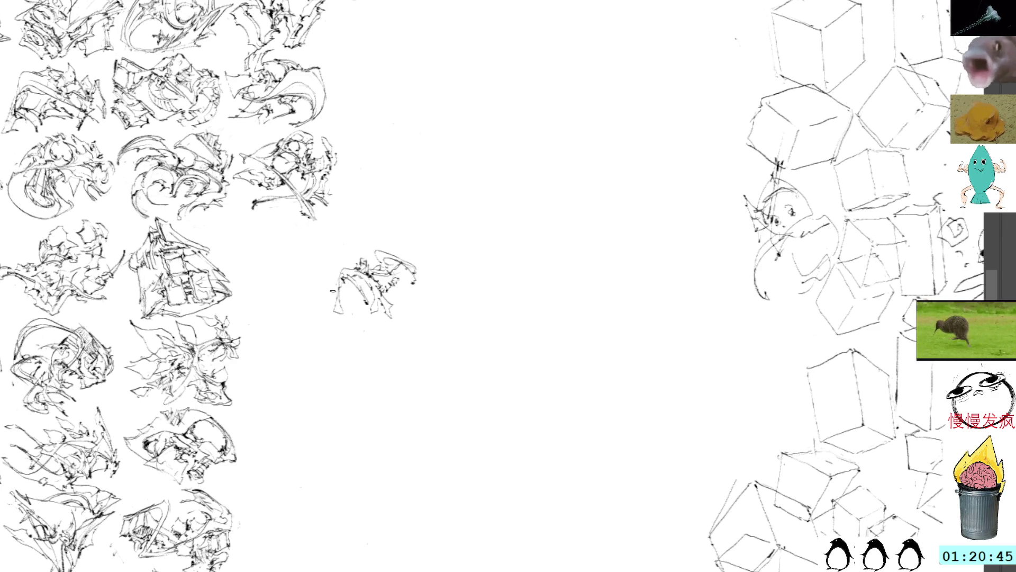
Add ink strokes to the sketch's lower left, right side, top right, top and bottom.
{"action": "mouse_move", "coordinate": [343, 303]}
{"action": "left_mouse_down"}
{"action": "mouse_move", "coordinate": [365, 326]}
{"action": "mouse_move", "coordinate": [369, 306]}
{"action": "left_mouse_up"}
{"action": "mouse_move", "coordinate": [363, 312]}
{"action": "left_mouse_down"}
{"action": "mouse_move", "coordinate": [373, 296]}
{"action": "mouse_move", "coordinate": [365, 277]}
{"action": "mouse_move", "coordinate": [395, 297]}
{"action": "mouse_move", "coordinate": [400, 283]}
{"action": "mouse_move", "coordinate": [400, 294]}
{"action": "left_mouse_up"}
{"action": "left_click_drag", "start_coordinate": [394, 298], "coordinate": [400, 280]}
{"action": "mouse_move", "coordinate": [395, 282]}
{"action": "left_mouse_down"}
{"action": "mouse_move", "coordinate": [406, 277]}
{"action": "mouse_move", "coordinate": [393, 249]}
{"action": "mouse_move", "coordinate": [407, 252]}
{"action": "left_mouse_up"}
{"action": "left_click_drag", "start_coordinate": [401, 263], "coordinate": [407, 250]}
{"action": "left_click_drag", "start_coordinate": [393, 254], "coordinate": [404, 245]}
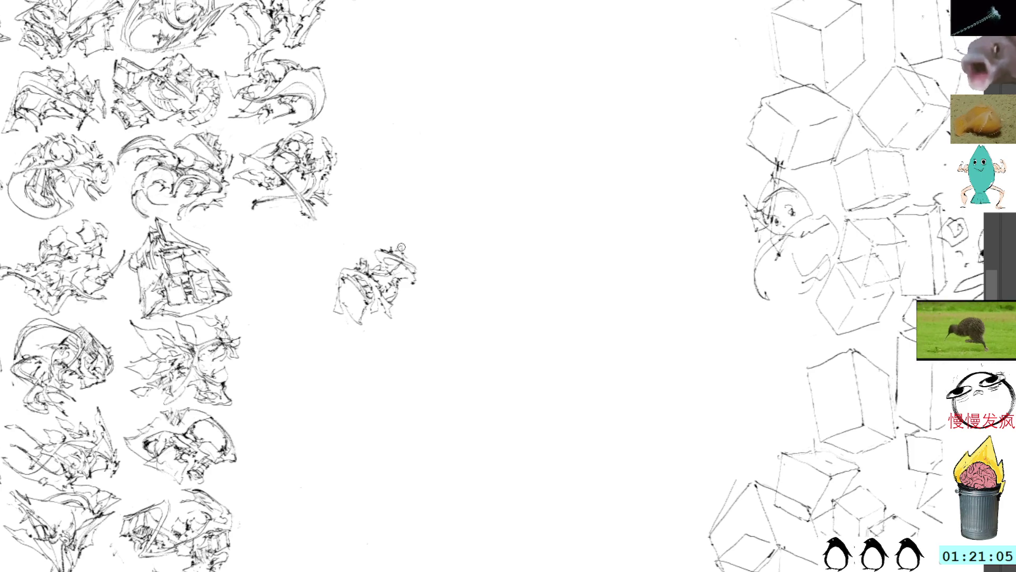
{"action": "mouse_move", "coordinate": [383, 224]}
{"action": "left_mouse_down"}
{"action": "mouse_move", "coordinate": [415, 251]}
{"action": "mouse_move", "coordinate": [400, 256]}
{"action": "mouse_move", "coordinate": [408, 266]}
{"action": "mouse_move", "coordinate": [398, 229]}
{"action": "left_mouse_up"}
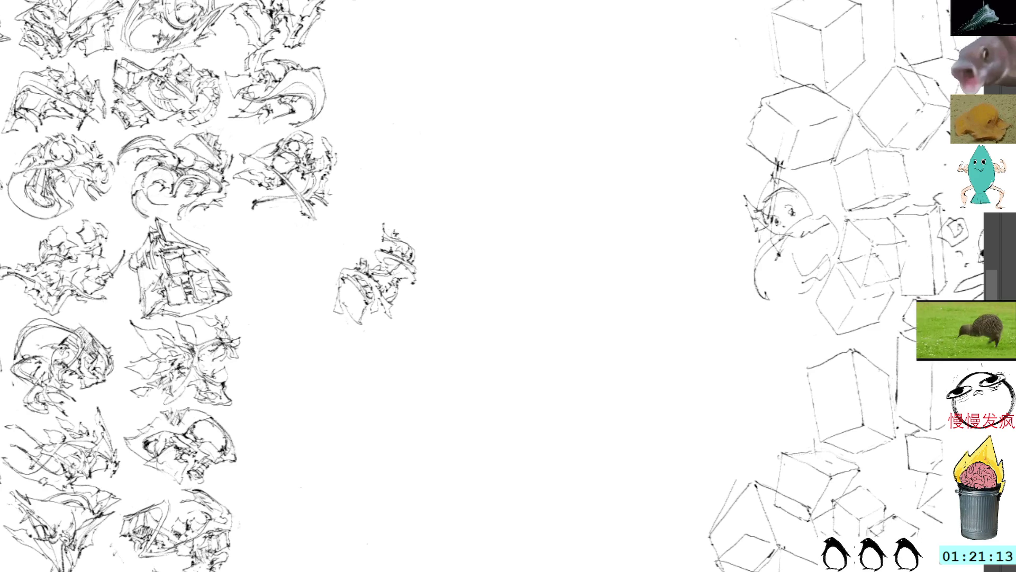
{"action": "left_click_drag", "start_coordinate": [373, 317], "coordinate": [362, 313]}
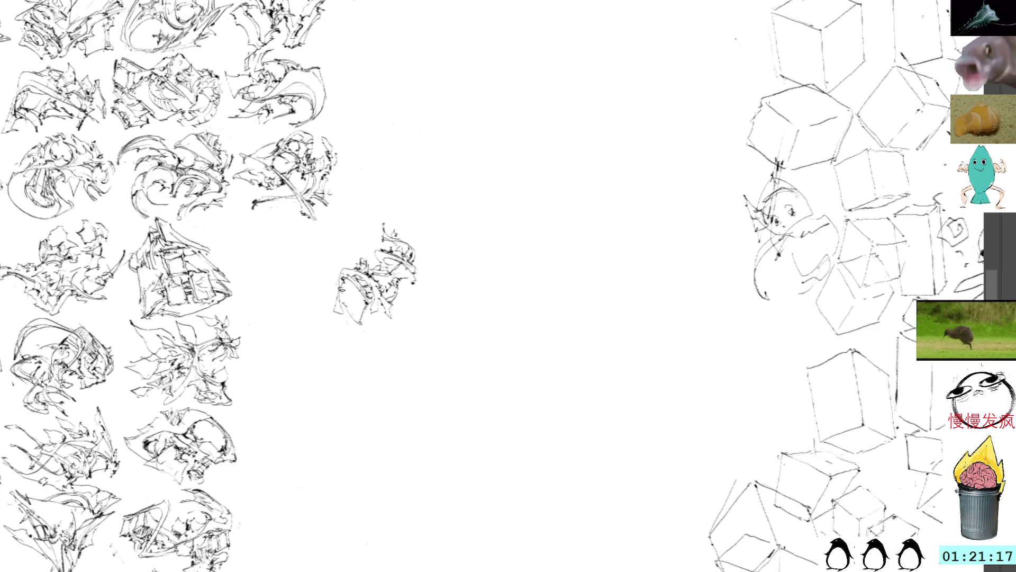
{"action": "mouse_move", "coordinate": [343, 292]}
{"action": "left_mouse_down"}
{"action": "mouse_move", "coordinate": [351, 288]}
{"action": "mouse_move", "coordinate": [361, 326]}
{"action": "mouse_move", "coordinate": [384, 304]}
{"action": "mouse_move", "coordinate": [394, 313]}
{"action": "mouse_move", "coordinate": [407, 281]}
{"action": "left_mouse_up"}
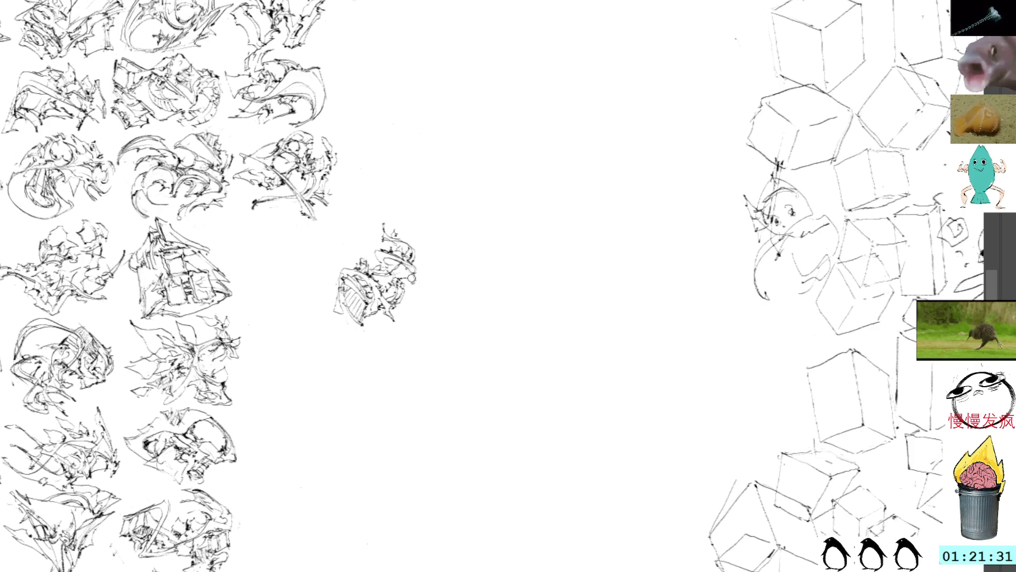
{"action": "left_click_drag", "start_coordinate": [400, 268], "coordinate": [418, 294]}
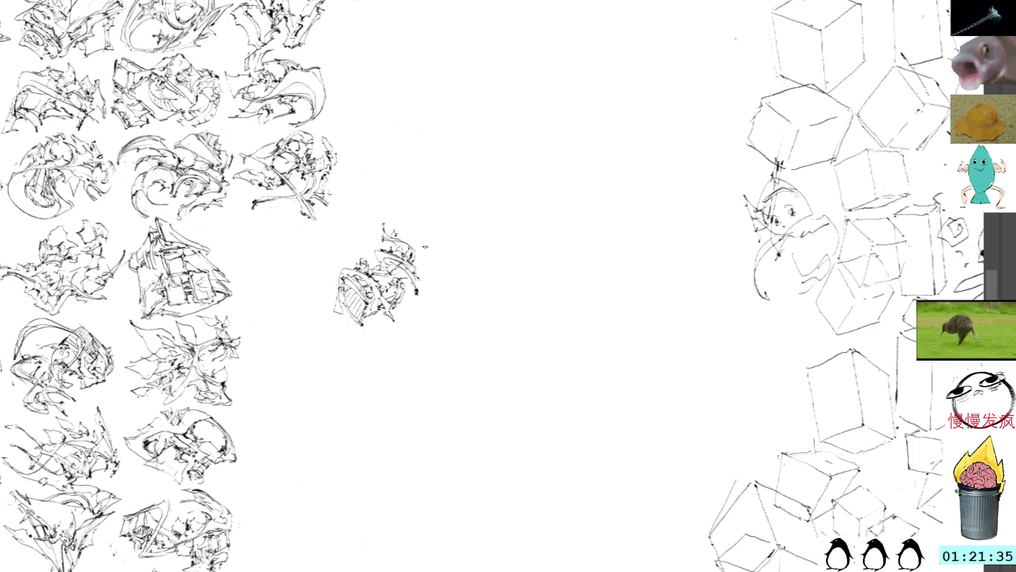
Free-transform the sketch, rotating it and moving it left into the grid gap.
{"action": "key", "text": "ctrl+t"}
{"action": "left_click_drag", "start_coordinate": [447, 189], "coordinate": [366, 196]}
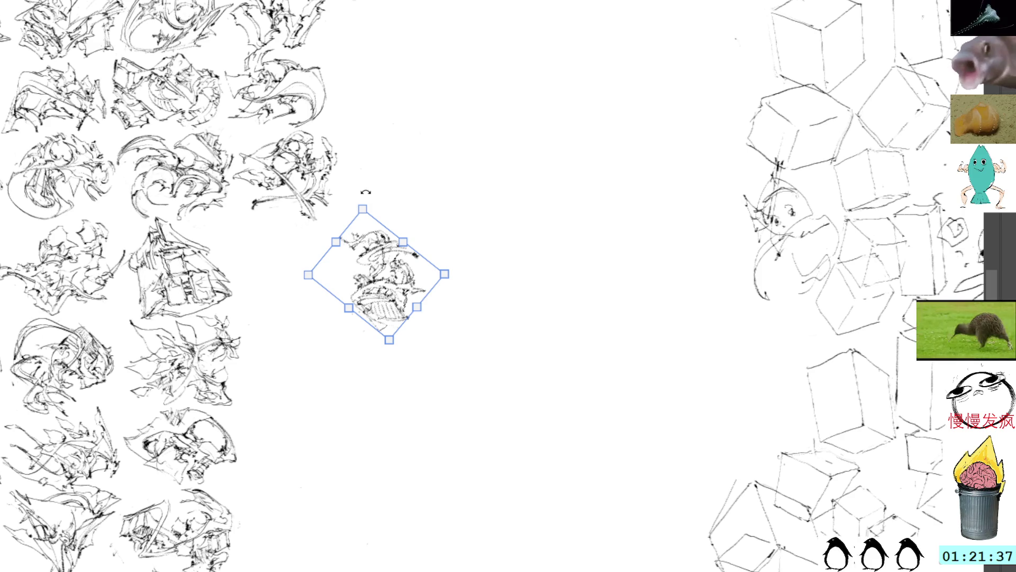
{"action": "left_click_drag", "start_coordinate": [393, 283], "coordinate": [288, 268]}
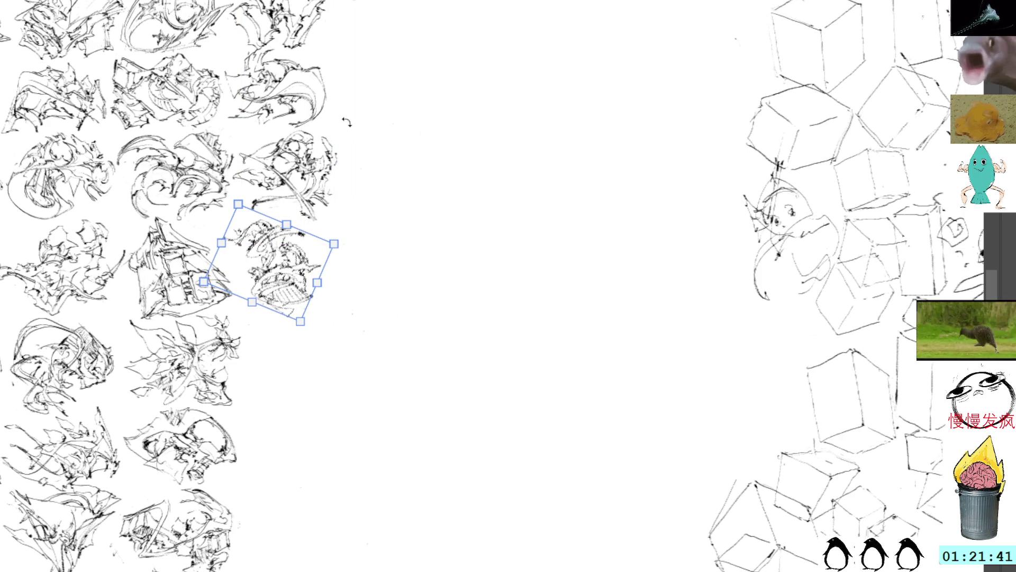
{"action": "key", "text": "Return"}
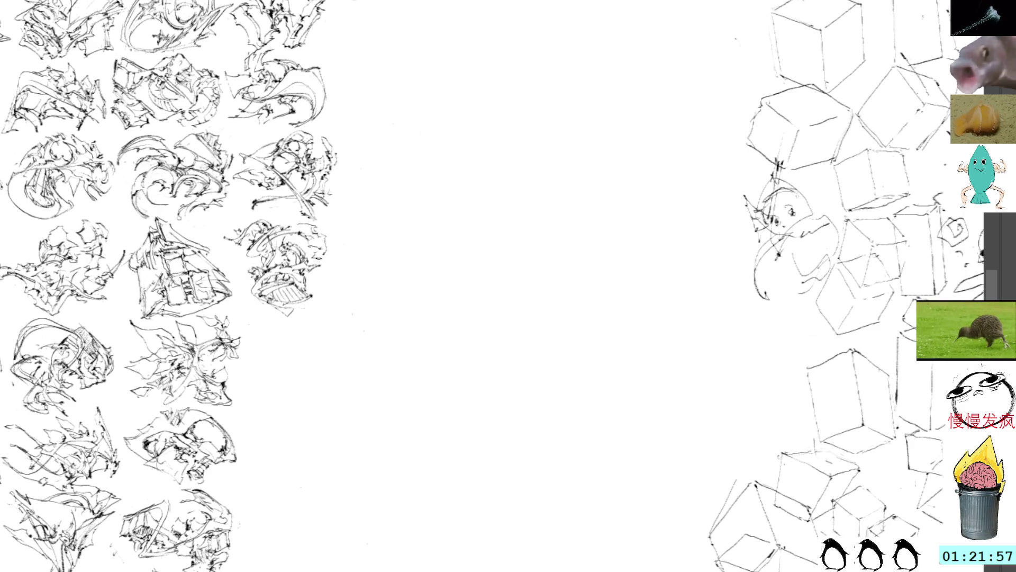
{"action": "scroll", "coordinate": [385, 274], "scroll_direction": "down", "scroll_amount": 5}
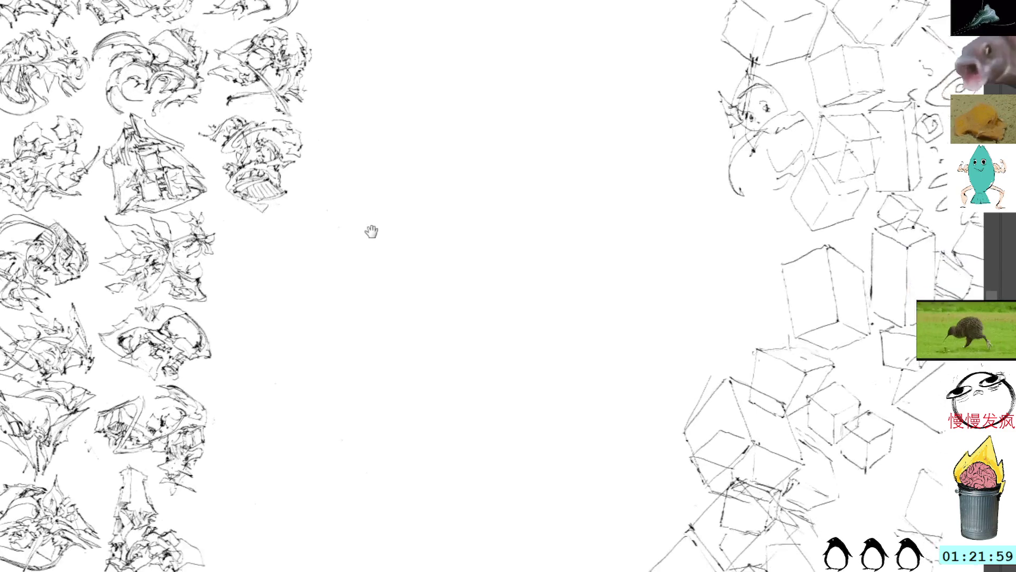
{"action": "scroll", "coordinate": [347, 191], "scroll_direction": "up", "scroll_amount": 4}
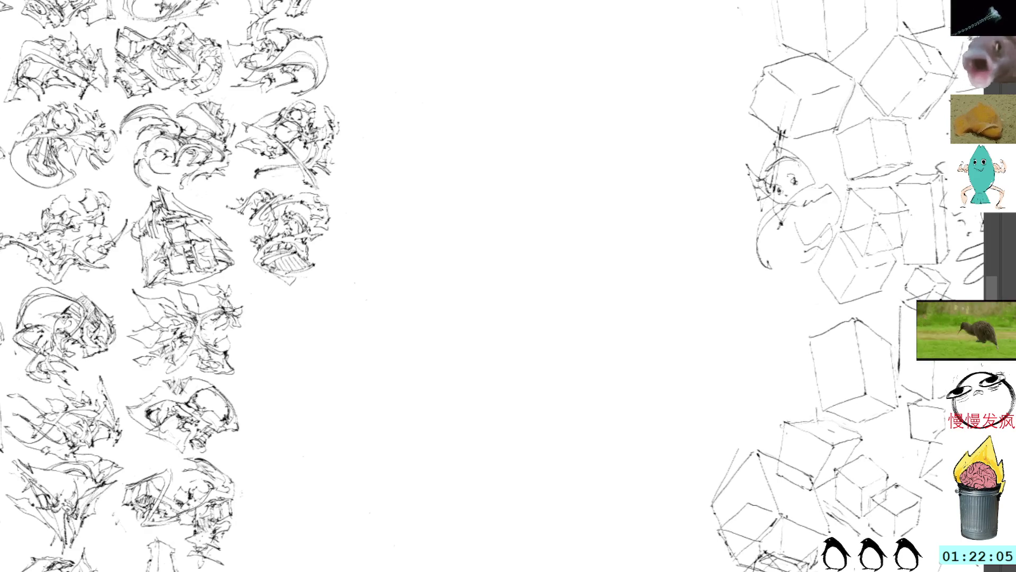
{"action": "left_click_drag", "start_coordinate": [350, 265], "coordinate": [318, 194]}
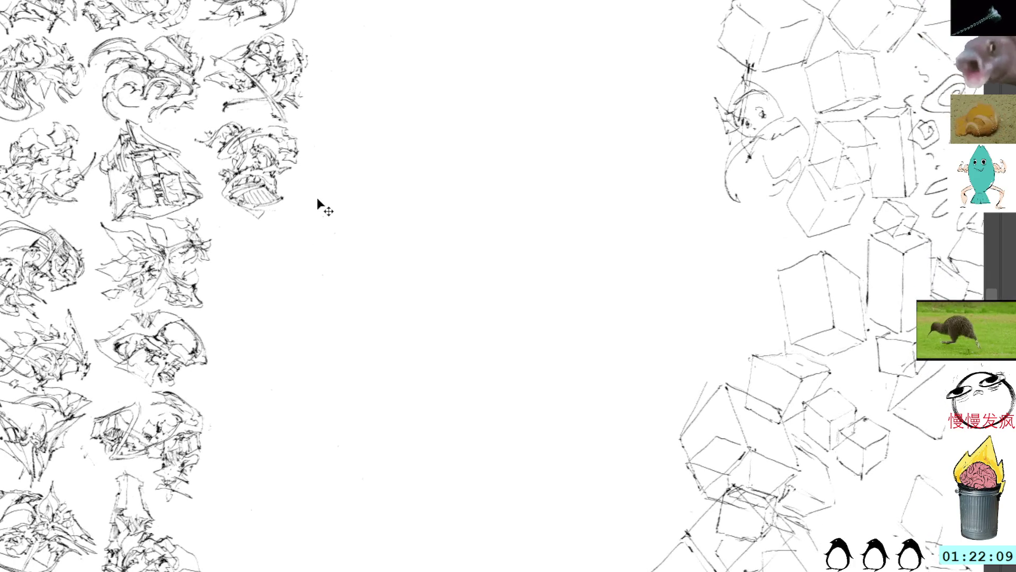
{"action": "key", "text": "ctrl+v"}
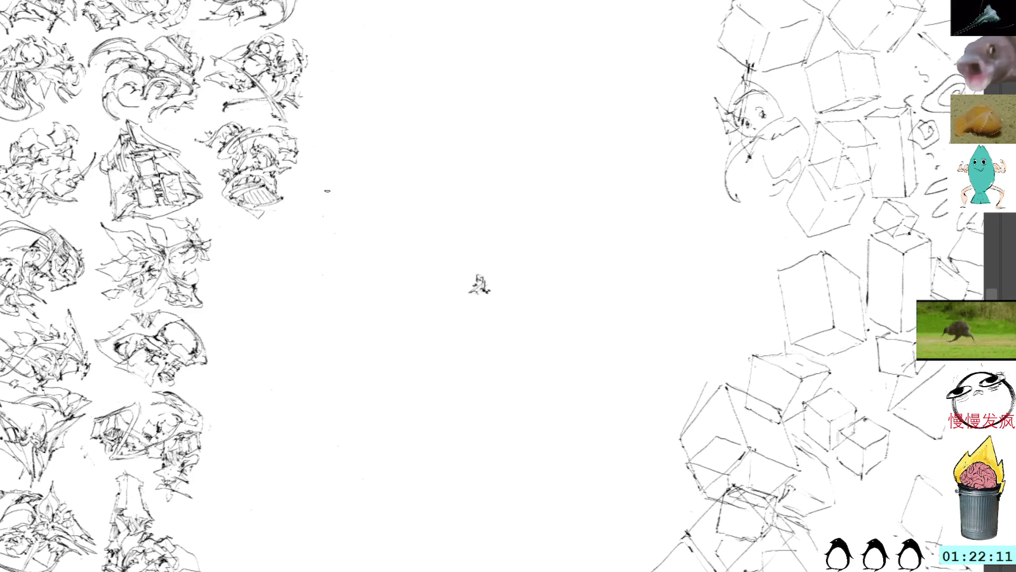
Draw the small figure's body strokes and a head outline at the canvas centre.
{"action": "left_click_drag", "start_coordinate": [469, 282], "coordinate": [459, 279]}
{"action": "mouse_move", "coordinate": [484, 319]}
{"action": "left_mouse_down"}
{"action": "mouse_move", "coordinate": [443, 284]}
{"action": "mouse_move", "coordinate": [457, 291]}
{"action": "mouse_move", "coordinate": [466, 277]}
{"action": "mouse_move", "coordinate": [450, 279]}
{"action": "left_mouse_up"}
{"action": "mouse_move", "coordinate": [457, 274]}
{"action": "left_mouse_down"}
{"action": "mouse_move", "coordinate": [446, 279]}
{"action": "mouse_move", "coordinate": [456, 279]}
{"action": "left_mouse_up"}
{"action": "mouse_move", "coordinate": [460, 279]}
{"action": "left_mouse_down"}
{"action": "mouse_move", "coordinate": [468, 275]}
{"action": "mouse_move", "coordinate": [449, 273]}
{"action": "mouse_move", "coordinate": [464, 270]}
{"action": "mouse_move", "coordinate": [458, 254]}
{"action": "left_mouse_up"}
{"action": "mouse_move", "coordinate": [458, 254]}
{"action": "left_mouse_down"}
{"action": "mouse_move", "coordinate": [474, 258]}
{"action": "mouse_move", "coordinate": [476, 278]}
{"action": "mouse_move", "coordinate": [487, 262]}
{"action": "left_mouse_up"}
{"action": "left_click_drag", "start_coordinate": [480, 274], "coordinate": [487, 269]}
{"action": "mouse_move", "coordinate": [480, 272]}
{"action": "left_mouse_down"}
{"action": "mouse_move", "coordinate": [506, 267]}
{"action": "mouse_move", "coordinate": [497, 271]}
{"action": "mouse_move", "coordinate": [500, 248]}
{"action": "left_mouse_up"}
{"action": "mouse_move", "coordinate": [492, 260]}
{"action": "left_mouse_down"}
{"action": "mouse_move", "coordinate": [503, 272]}
{"action": "mouse_move", "coordinate": [498, 252]}
{"action": "mouse_move", "coordinate": [490, 285]}
{"action": "mouse_move", "coordinate": [507, 262]}
{"action": "mouse_move", "coordinate": [500, 270]}
{"action": "mouse_move", "coordinate": [493, 252]}
{"action": "left_mouse_up"}
Undo the unwanted head shapes and a lower stroke, then add new strokes at the lower right.
{"action": "key", "text": "ctrl+z"}
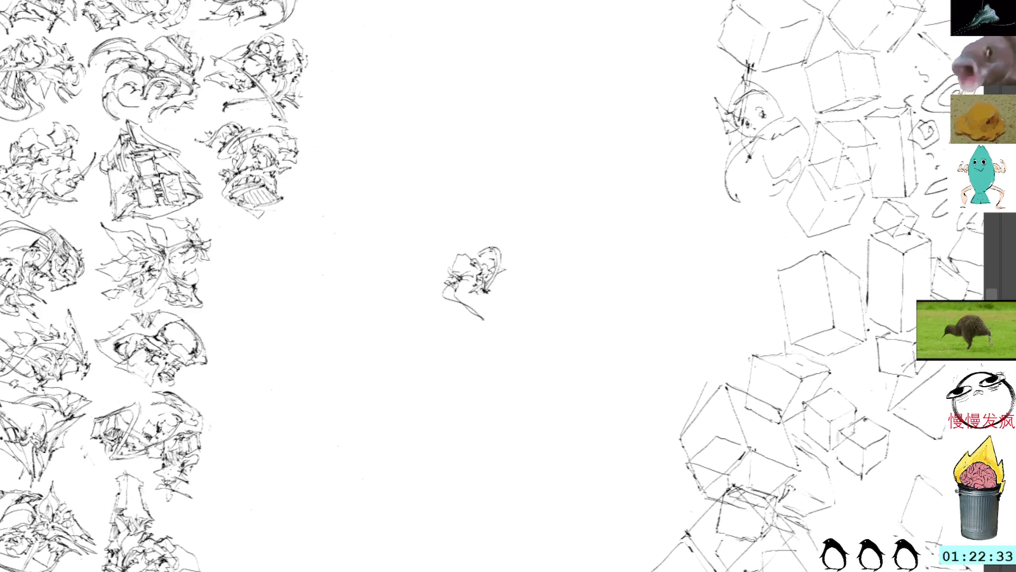
{"action": "left_click_drag", "start_coordinate": [484, 249], "coordinate": [492, 244]}
{"action": "key", "text": "ctrl+z"}
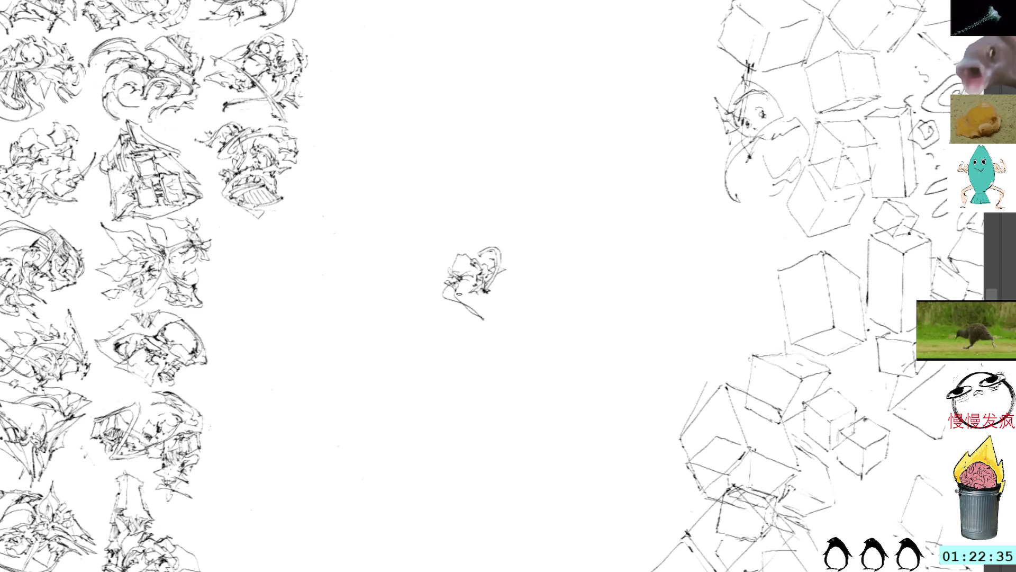
{"action": "mouse_move", "coordinate": [437, 304]}
{"action": "left_mouse_down"}
{"action": "mouse_move", "coordinate": [441, 334]}
{"action": "mouse_move", "coordinate": [465, 348]}
{"action": "mouse_move", "coordinate": [490, 318]}
{"action": "mouse_move", "coordinate": [455, 298]}
{"action": "mouse_move", "coordinate": [464, 324]}
{"action": "mouse_move", "coordinate": [467, 307]}
{"action": "mouse_move", "coordinate": [457, 311]}
{"action": "mouse_move", "coordinate": [466, 338]}
{"action": "mouse_move", "coordinate": [493, 339]}
{"action": "mouse_move", "coordinate": [491, 327]}
{"action": "left_mouse_up"}
{"action": "key", "text": "ctrl+z"}
{"action": "key", "text": "ctrl+z"}
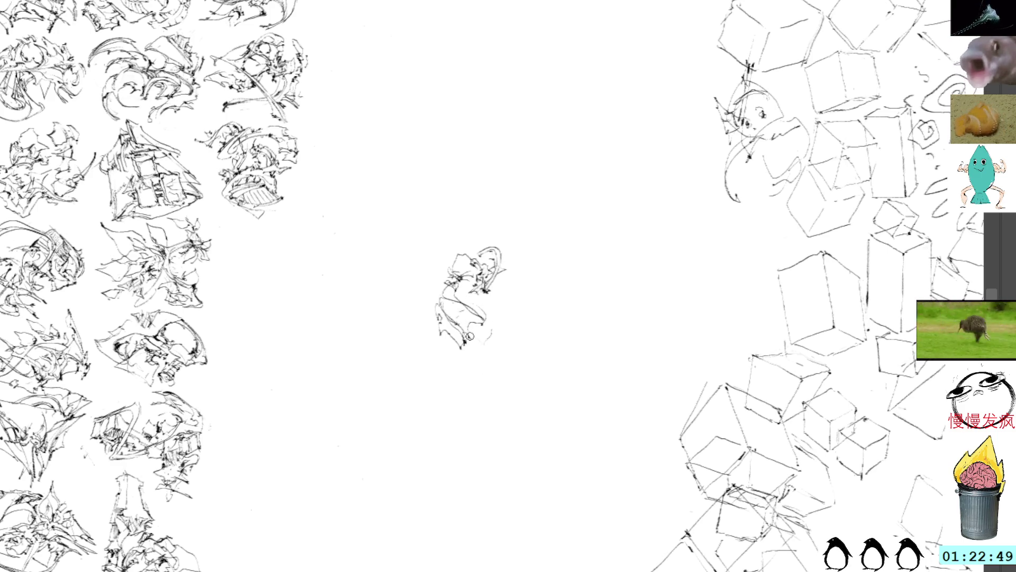
{"action": "mouse_move", "coordinate": [469, 343]}
{"action": "left_mouse_down"}
{"action": "mouse_move", "coordinate": [480, 350]}
{"action": "mouse_move", "coordinate": [497, 332]}
{"action": "mouse_move", "coordinate": [487, 325]}
{"action": "mouse_move", "coordinate": [496, 340]}
{"action": "left_mouse_up"}
{"action": "left_click_drag", "start_coordinate": [477, 303], "coordinate": [460, 288]}
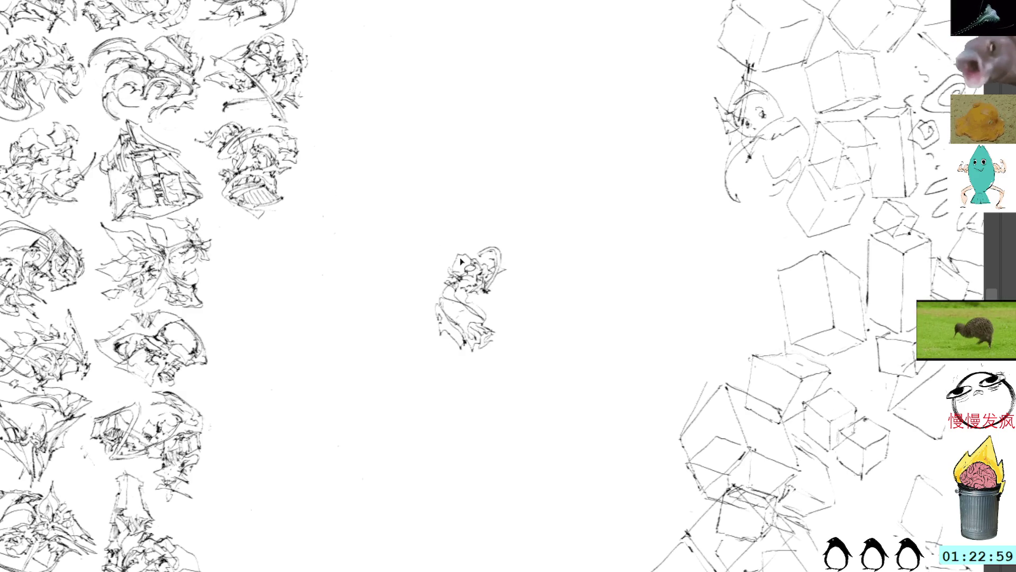
Add small marks and short strokes in the middle of the central sketch.
{"action": "left_click_drag", "start_coordinate": [475, 303], "coordinate": [495, 339]}
{"action": "left_click_drag", "start_coordinate": [455, 307], "coordinate": [488, 318]}
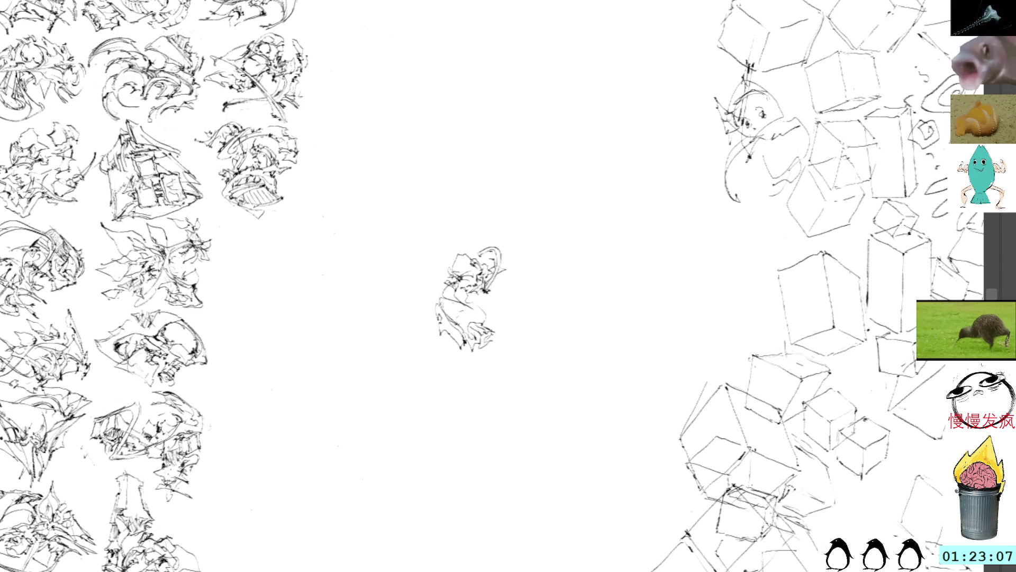
{"action": "mouse_move", "coordinate": [480, 315]}
{"action": "left_mouse_down"}
{"action": "mouse_move", "coordinate": [494, 327]}
{"action": "mouse_move", "coordinate": [469, 323]}
{"action": "left_mouse_up"}
{"action": "mouse_move", "coordinate": [476, 300]}
{"action": "left_mouse_down"}
{"action": "mouse_move", "coordinate": [448, 311]}
{"action": "mouse_move", "coordinate": [464, 303]}
{"action": "left_mouse_up"}
{"action": "mouse_move", "coordinate": [458, 302]}
{"action": "left_mouse_down"}
{"action": "mouse_move", "coordinate": [487, 311]}
{"action": "mouse_move", "coordinate": [466, 302]}
{"action": "mouse_move", "coordinate": [464, 292]}
{"action": "mouse_move", "coordinate": [475, 294]}
{"action": "left_mouse_up"}
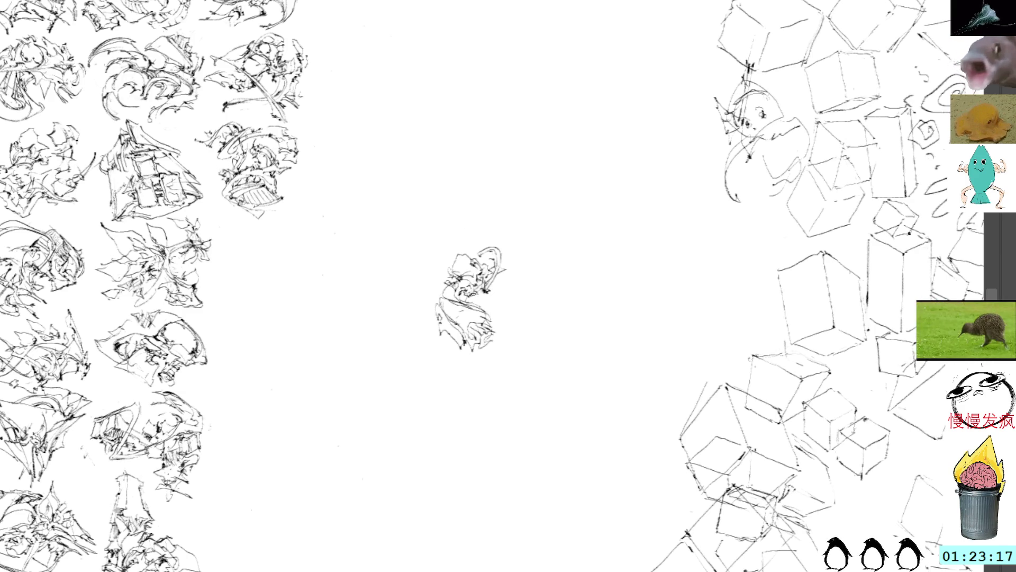
Add dark marks on the right and left edges, then free-transform and mirror the sketch horizontally.
{"action": "mouse_move", "coordinate": [482, 301]}
{"action": "left_mouse_down"}
{"action": "mouse_move", "coordinate": [488, 307]}
{"action": "mouse_move", "coordinate": [513, 273]}
{"action": "mouse_move", "coordinate": [509, 257]}
{"action": "mouse_move", "coordinate": [506, 268]}
{"action": "mouse_move", "coordinate": [493, 260]}
{"action": "left_mouse_up"}
{"action": "mouse_move", "coordinate": [435, 288]}
{"action": "left_mouse_down"}
{"action": "mouse_move", "coordinate": [445, 306]}
{"action": "mouse_move", "coordinate": [436, 284]}
{"action": "mouse_move", "coordinate": [415, 281]}
{"action": "mouse_move", "coordinate": [455, 278]}
{"action": "left_mouse_up"}
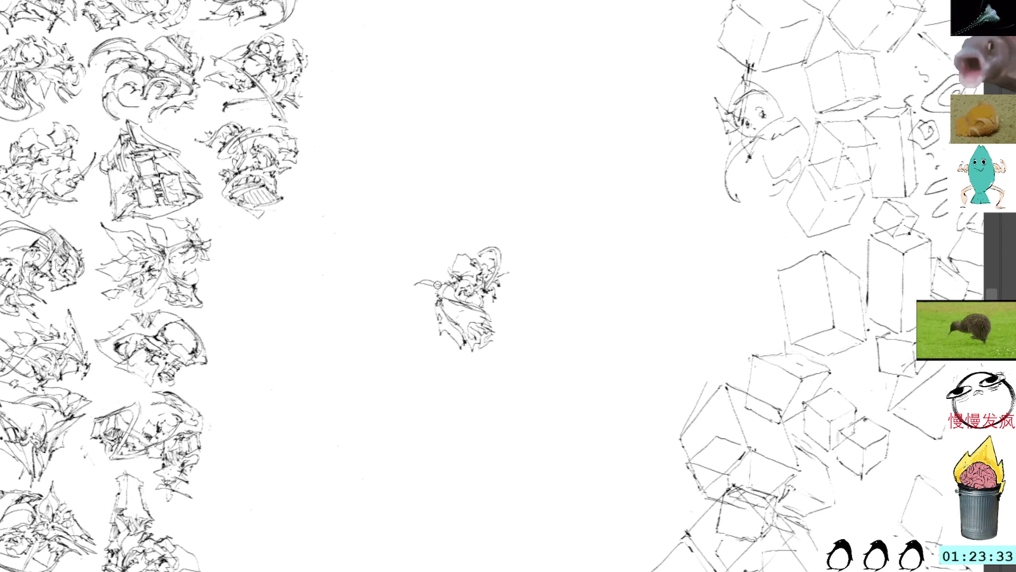
{"action": "mouse_move", "coordinate": [413, 281]}
{"action": "left_mouse_down"}
{"action": "mouse_move", "coordinate": [448, 273]}
{"action": "mouse_move", "coordinate": [313, 259]}
{"action": "mouse_move", "coordinate": [392, 297]}
{"action": "mouse_move", "coordinate": [320, 304]}
{"action": "mouse_move", "coordinate": [362, 271]}
{"action": "mouse_move", "coordinate": [355, 291]}
{"action": "left_mouse_up"}
{"action": "key", "text": "ctrl+t"}
{"action": "key", "text": "h"}
Rotate the mirrored sketch clockwise, line it up in the grid, and commit the placement.
{"action": "mouse_move", "coordinate": [431, 252]}
{"action": "left_mouse_down"}
{"action": "mouse_move", "coordinate": [447, 271]}
{"action": "mouse_move", "coordinate": [405, 351]}
{"action": "left_mouse_up"}
{"action": "mouse_move", "coordinate": [358, 306]}
{"action": "left_mouse_down"}
{"action": "mouse_move", "coordinate": [394, 306]}
{"action": "mouse_move", "coordinate": [369, 306]}
{"action": "left_mouse_up"}
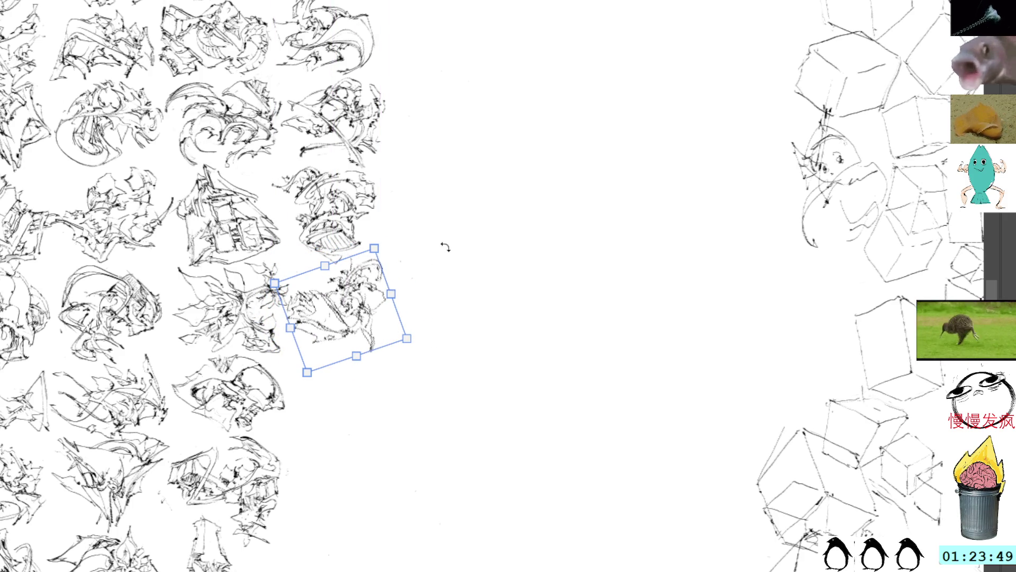
{"action": "key", "text": "Return"}
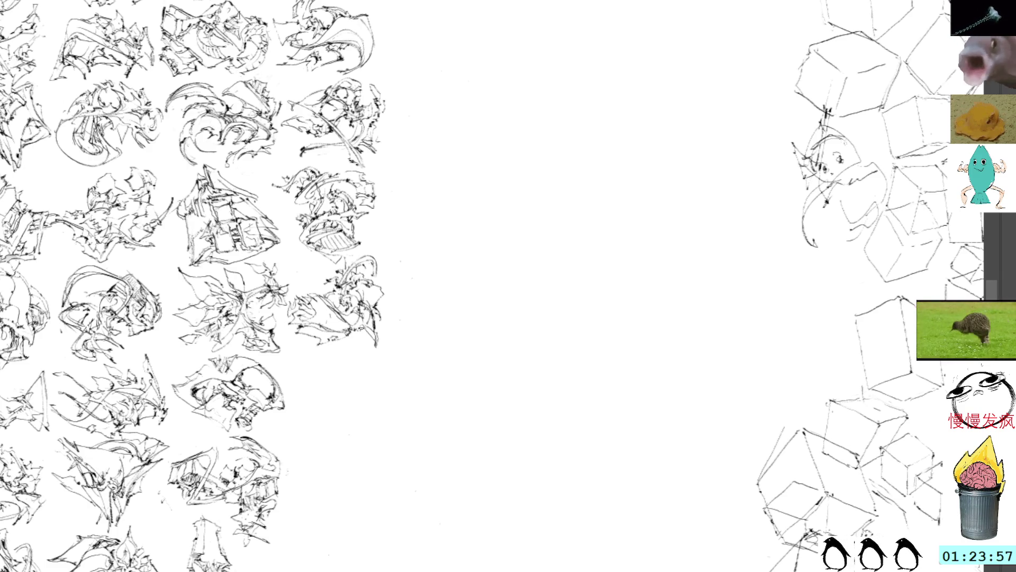
Start a new sketch in the empty centre, extending it down with a curl and marking the head.
{"action": "scroll", "coordinate": [423, 349], "scroll_direction": "down", "scroll_amount": 5}
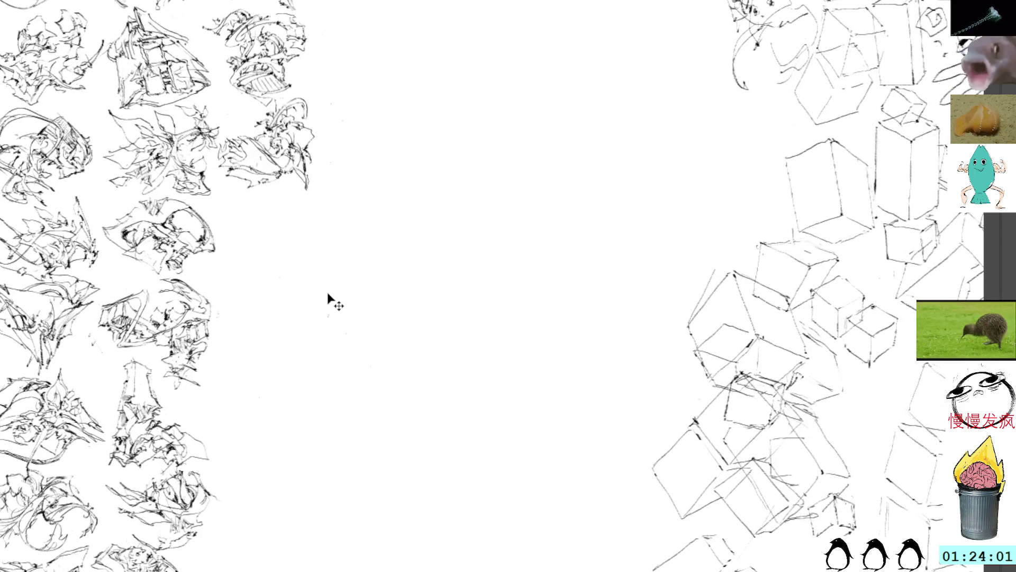
{"action": "mouse_move", "coordinate": [465, 291]}
{"action": "left_mouse_down"}
{"action": "mouse_move", "coordinate": [474, 297]}
{"action": "mouse_move", "coordinate": [459, 311]}
{"action": "mouse_move", "coordinate": [473, 306]}
{"action": "mouse_move", "coordinate": [476, 350]}
{"action": "mouse_move", "coordinate": [485, 333]}
{"action": "mouse_move", "coordinate": [474, 324]}
{"action": "left_mouse_up"}
{"action": "mouse_move", "coordinate": [469, 324]}
{"action": "left_mouse_down"}
{"action": "mouse_move", "coordinate": [497, 320]}
{"action": "mouse_move", "coordinate": [520, 341]}
{"action": "mouse_move", "coordinate": [531, 327]}
{"action": "mouse_move", "coordinate": [527, 364]}
{"action": "left_mouse_up"}
{"action": "left_click_drag", "start_coordinate": [503, 316], "coordinate": [533, 349]}
{"action": "mouse_move", "coordinate": [479, 317]}
{"action": "left_mouse_down"}
{"action": "mouse_move", "coordinate": [509, 317]}
{"action": "mouse_move", "coordinate": [492, 303]}
{"action": "mouse_move", "coordinate": [503, 299]}
{"action": "mouse_move", "coordinate": [503, 314]}
{"action": "mouse_move", "coordinate": [501, 294]}
{"action": "left_mouse_up"}
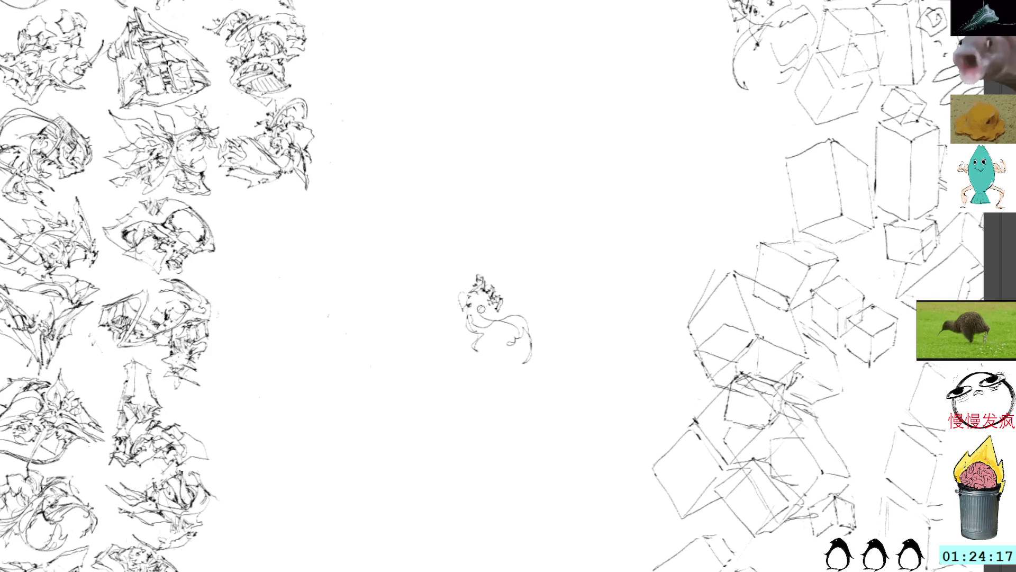
{"action": "mouse_move", "coordinate": [484, 305]}
{"action": "left_mouse_down"}
{"action": "mouse_move", "coordinate": [486, 319]}
{"action": "mouse_move", "coordinate": [500, 320]}
{"action": "left_mouse_up"}
{"action": "mouse_move", "coordinate": [450, 299]}
{"action": "left_mouse_down"}
{"action": "mouse_move", "coordinate": [457, 311]}
{"action": "mouse_move", "coordinate": [456, 296]}
{"action": "left_mouse_up"}
{"action": "mouse_move", "coordinate": [454, 296]}
{"action": "left_mouse_down"}
{"action": "mouse_move", "coordinate": [465, 281]}
{"action": "mouse_move", "coordinate": [511, 300]}
{"action": "mouse_move", "coordinate": [505, 307]}
{"action": "mouse_move", "coordinate": [515, 303]}
{"action": "mouse_move", "coordinate": [507, 288]}
{"action": "mouse_move", "coordinate": [527, 305]}
{"action": "mouse_move", "coordinate": [507, 290]}
{"action": "left_mouse_up"}
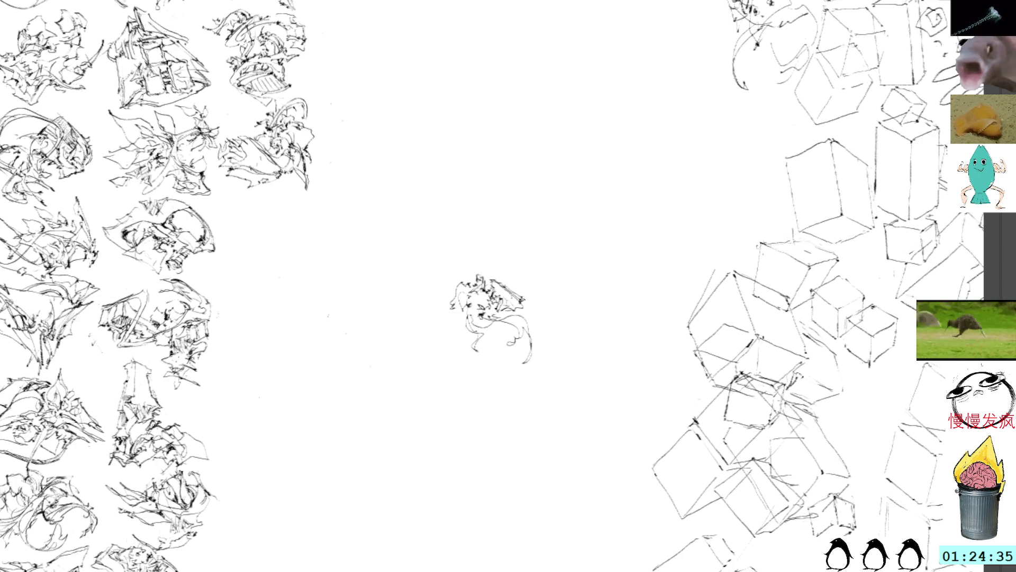
Darken the head and right side, add lower-left strokes, then drag the sketch into the grid column.
{"action": "left_click_drag", "start_coordinate": [501, 279], "coordinate": [520, 277]}
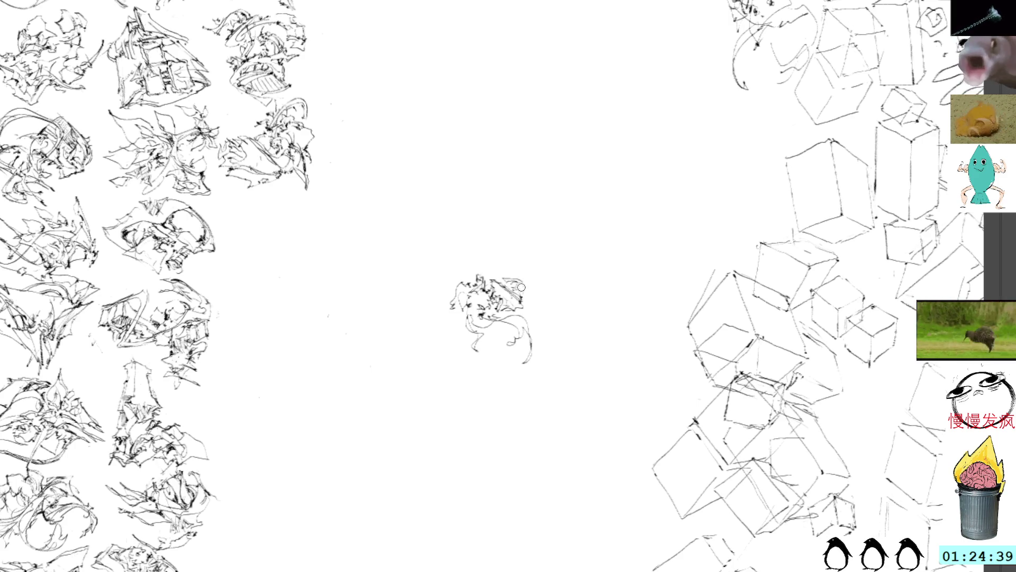
{"action": "mouse_move", "coordinate": [531, 310]}
{"action": "left_mouse_down"}
{"action": "mouse_move", "coordinate": [547, 312]}
{"action": "mouse_move", "coordinate": [528, 269]}
{"action": "mouse_move", "coordinate": [520, 292]}
{"action": "mouse_move", "coordinate": [512, 274]}
{"action": "mouse_move", "coordinate": [441, 287]}
{"action": "mouse_move", "coordinate": [479, 299]}
{"action": "mouse_move", "coordinate": [440, 282]}
{"action": "mouse_move", "coordinate": [455, 268]}
{"action": "mouse_move", "coordinate": [463, 278]}
{"action": "mouse_move", "coordinate": [496, 276]}
{"action": "left_mouse_up"}
{"action": "left_click_drag", "start_coordinate": [527, 276], "coordinate": [516, 280]}
{"action": "mouse_move", "coordinate": [466, 327]}
{"action": "left_mouse_down"}
{"action": "mouse_move", "coordinate": [459, 318]}
{"action": "mouse_move", "coordinate": [481, 333]}
{"action": "left_mouse_up"}
{"action": "mouse_move", "coordinate": [477, 331]}
{"action": "left_mouse_down"}
{"action": "mouse_move", "coordinate": [487, 338]}
{"action": "mouse_move", "coordinate": [466, 355]}
{"action": "mouse_move", "coordinate": [486, 357]}
{"action": "mouse_move", "coordinate": [499, 324]}
{"action": "mouse_move", "coordinate": [487, 347]}
{"action": "mouse_move", "coordinate": [513, 349]}
{"action": "mouse_move", "coordinate": [497, 320]}
{"action": "left_mouse_up"}
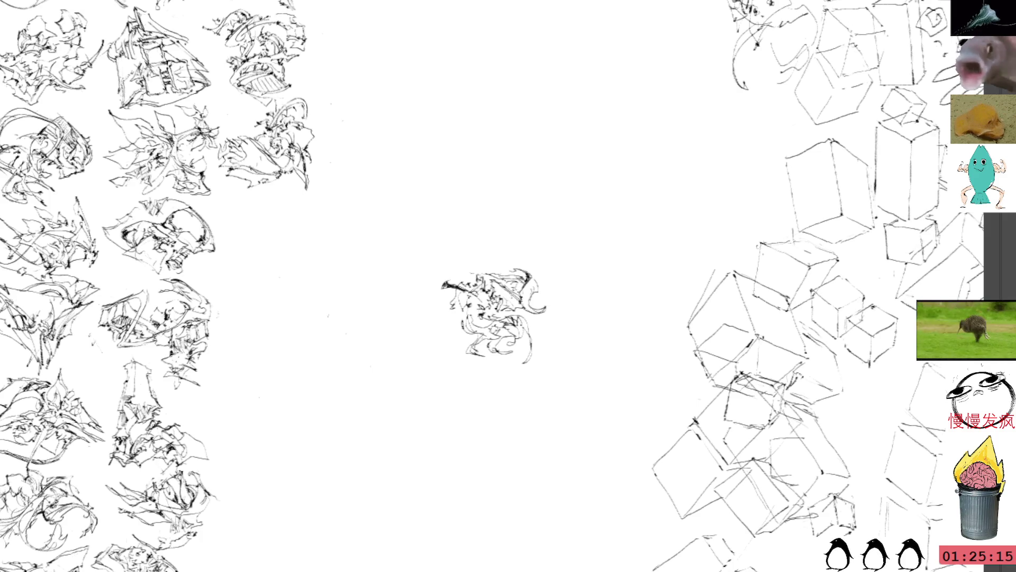
{"action": "left_click_drag", "start_coordinate": [503, 295], "coordinate": [296, 233]}
{"action": "mouse_move", "coordinate": [374, 222]}
{"action": "left_mouse_down"}
{"action": "mouse_move", "coordinate": [472, 301]}
{"action": "mouse_move", "coordinate": [414, 296]}
{"action": "mouse_move", "coordinate": [405, 306]}
{"action": "mouse_move", "coordinate": [402, 296]}
{"action": "left_mouse_up"}
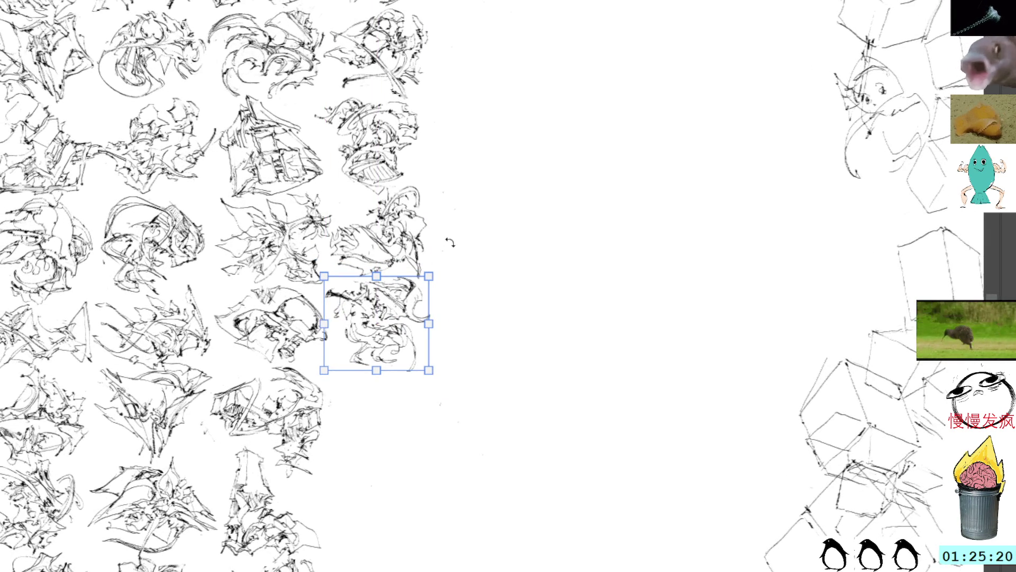
Commit the placed sketch, pan to blank canvas, and draw a new scribble there.
{"action": "key", "text": "Return"}
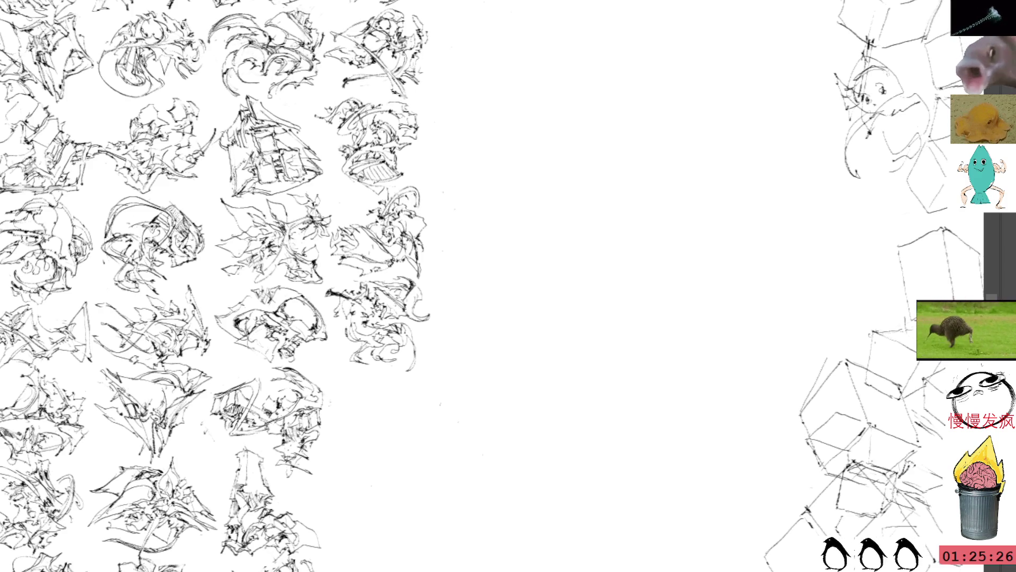
{"action": "mouse_move", "coordinate": [507, 380]}
{"action": "left_mouse_down"}
{"action": "mouse_move", "coordinate": [454, 293]}
{"action": "mouse_move", "coordinate": [444, 304]}
{"action": "mouse_move", "coordinate": [460, 328]}
{"action": "mouse_move", "coordinate": [377, 325]}
{"action": "left_mouse_up"}
{"action": "mouse_move", "coordinate": [471, 290]}
{"action": "left_mouse_down"}
{"action": "mouse_move", "coordinate": [491, 276]}
{"action": "mouse_move", "coordinate": [507, 323]}
{"action": "mouse_move", "coordinate": [491, 288]}
{"action": "mouse_move", "coordinate": [495, 257]}
{"action": "mouse_move", "coordinate": [511, 270]}
{"action": "mouse_move", "coordinate": [518, 281]}
{"action": "mouse_move", "coordinate": [495, 301]}
{"action": "mouse_move", "coordinate": [509, 312]}
{"action": "mouse_move", "coordinate": [503, 331]}
{"action": "left_mouse_up"}
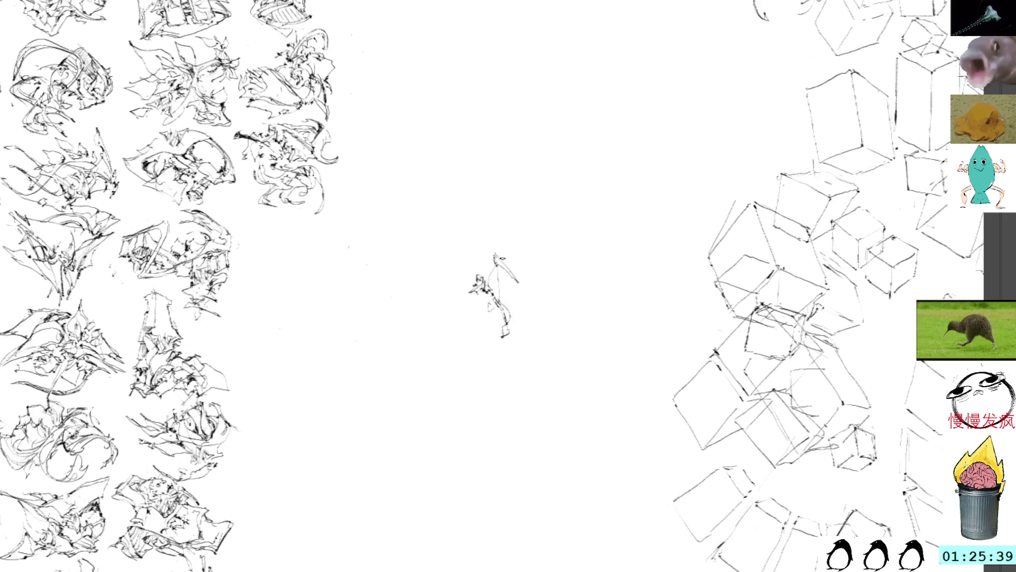
{"action": "key", "text": "ctrl+t"}
Rotate the new scribble about 80° counterclockwise, shift it left and commit the transform.
{"action": "left_click_drag", "start_coordinate": [517, 191], "coordinate": [414, 240]}
{"action": "left_click_drag", "start_coordinate": [502, 291], "coordinate": [426, 276]}
{"action": "left_click_drag", "start_coordinate": [514, 216], "coordinate": [465, 177]}
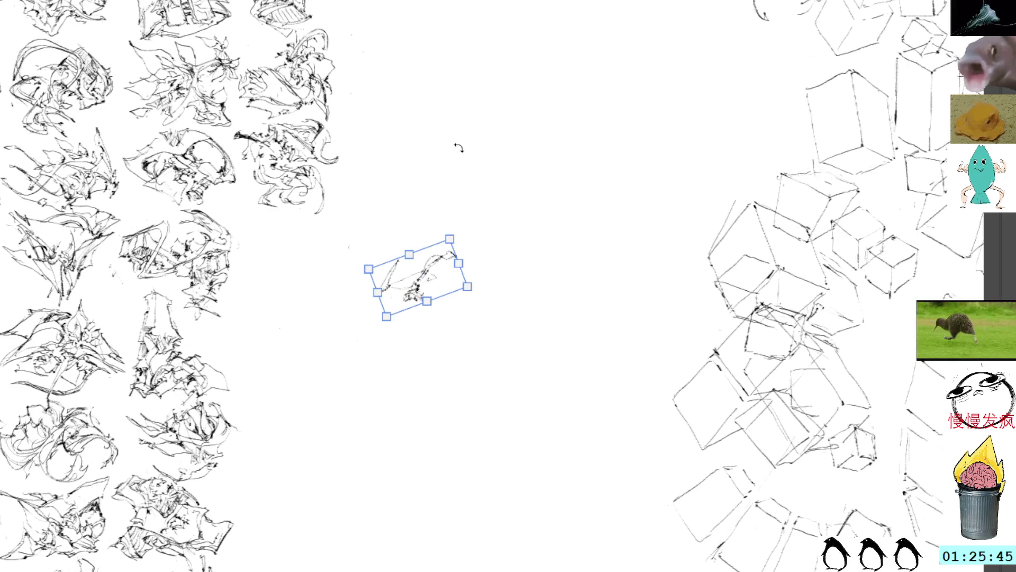
{"action": "key", "text": "Return"}
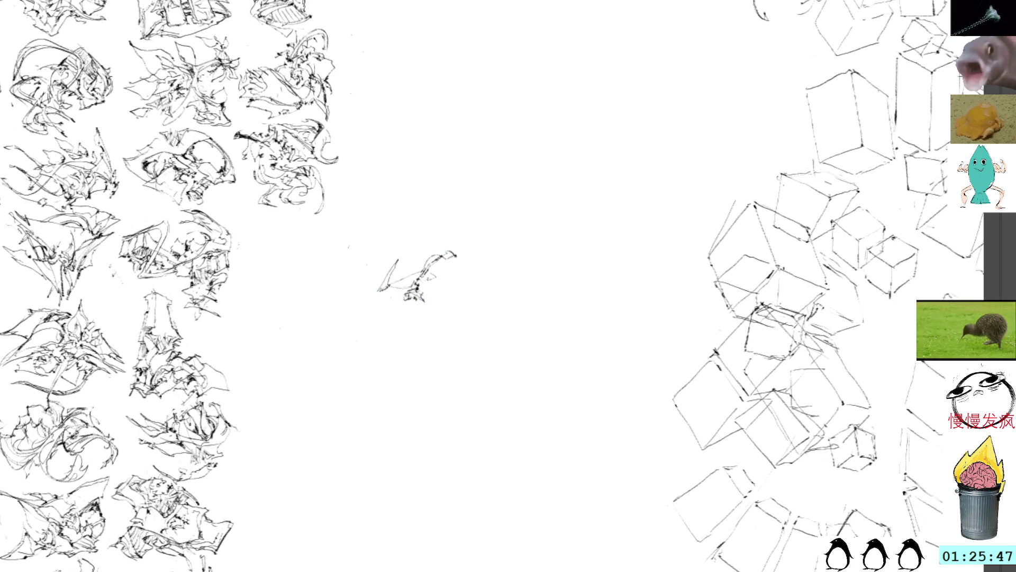
Add a downward stroke, small dark marks and short strokes near the sketch's bottom.
{"action": "mouse_move", "coordinate": [439, 282]}
{"action": "left_mouse_down"}
{"action": "mouse_move", "coordinate": [440, 313]}
{"action": "mouse_move", "coordinate": [428, 331]}
{"action": "left_mouse_up"}
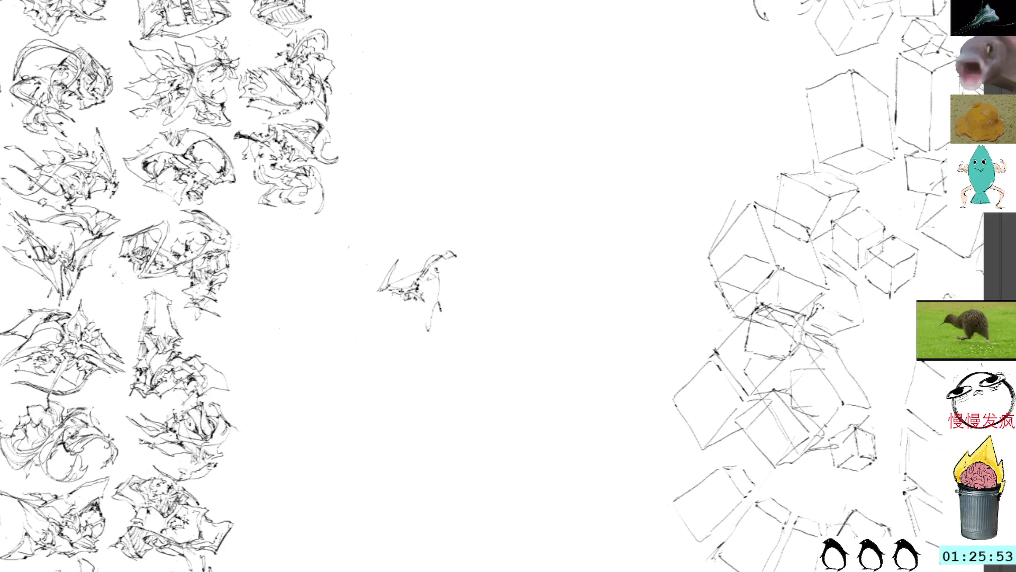
{"action": "left_click_drag", "start_coordinate": [399, 294], "coordinate": [418, 305]}
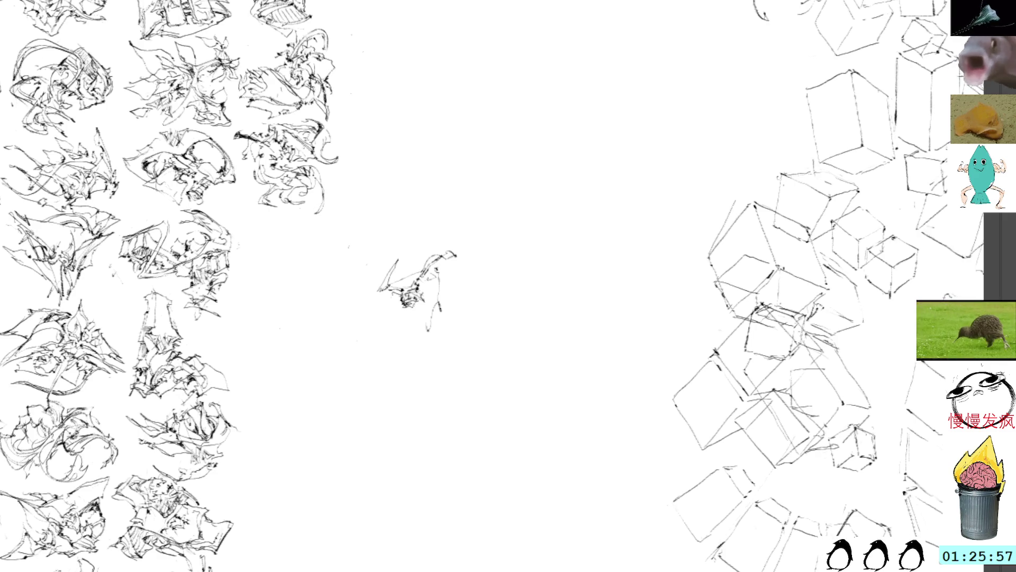
{"action": "mouse_move", "coordinate": [402, 309]}
{"action": "left_mouse_down"}
{"action": "mouse_move", "coordinate": [411, 312]}
{"action": "mouse_move", "coordinate": [387, 333]}
{"action": "mouse_move", "coordinate": [389, 313]}
{"action": "mouse_move", "coordinate": [379, 343]}
{"action": "mouse_move", "coordinate": [411, 342]}
{"action": "mouse_move", "coordinate": [406, 328]}
{"action": "left_mouse_up"}
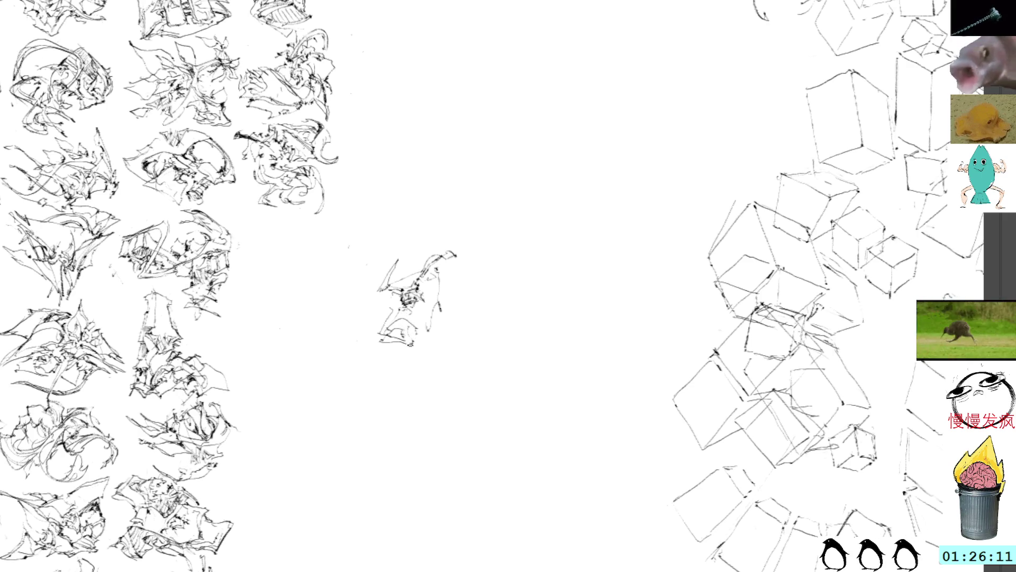
{"action": "left_click_drag", "start_coordinate": [415, 344], "coordinate": [398, 345]}
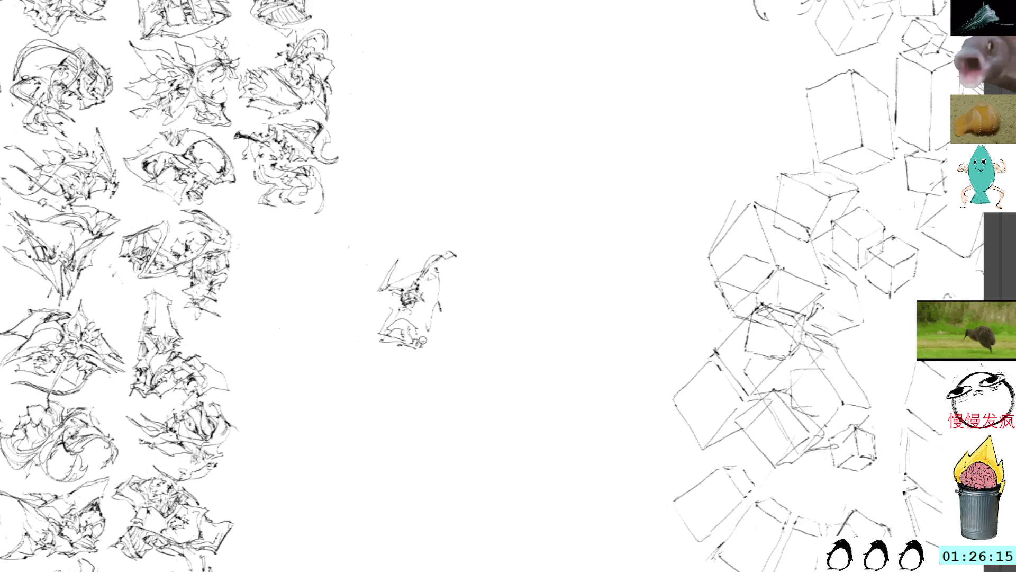
{"action": "mouse_move", "coordinate": [420, 336]}
{"action": "left_mouse_down"}
{"action": "mouse_move", "coordinate": [436, 341]}
{"action": "mouse_move", "coordinate": [438, 323]}
{"action": "mouse_move", "coordinate": [436, 342]}
{"action": "mouse_move", "coordinate": [482, 298]}
{"action": "mouse_move", "coordinate": [439, 339]}
{"action": "left_mouse_up"}
Undo an unwanted pointed spike, then add small strokes and dark marks in the sketch's centre.
{"action": "mouse_move", "coordinate": [379, 308]}
{"action": "left_mouse_down"}
{"action": "mouse_move", "coordinate": [371, 334]}
{"action": "mouse_move", "coordinate": [389, 317]}
{"action": "mouse_move", "coordinate": [384, 334]}
{"action": "mouse_move", "coordinate": [381, 323]}
{"action": "mouse_move", "coordinate": [352, 326]}
{"action": "mouse_move", "coordinate": [381, 315]}
{"action": "left_mouse_up"}
{"action": "key", "text": "ctrl+z"}
{"action": "left_click_drag", "start_coordinate": [451, 302], "coordinate": [444, 335]}
{"action": "left_click_drag", "start_coordinate": [450, 306], "coordinate": [446, 322]}
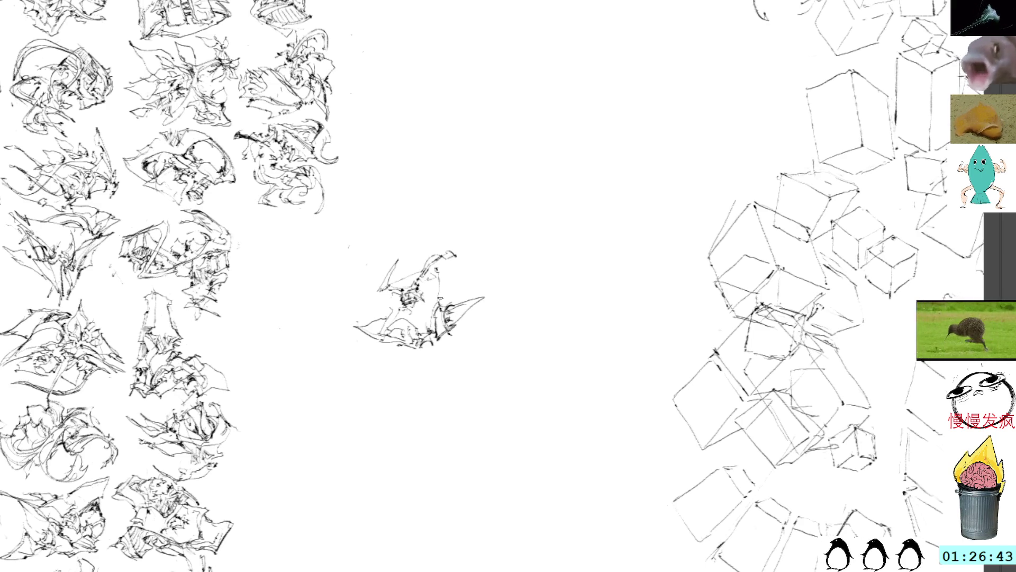
{"action": "mouse_move", "coordinate": [427, 299]}
{"action": "left_mouse_down"}
{"action": "mouse_move", "coordinate": [444, 304]}
{"action": "mouse_move", "coordinate": [441, 264]}
{"action": "mouse_move", "coordinate": [442, 282]}
{"action": "left_mouse_up"}
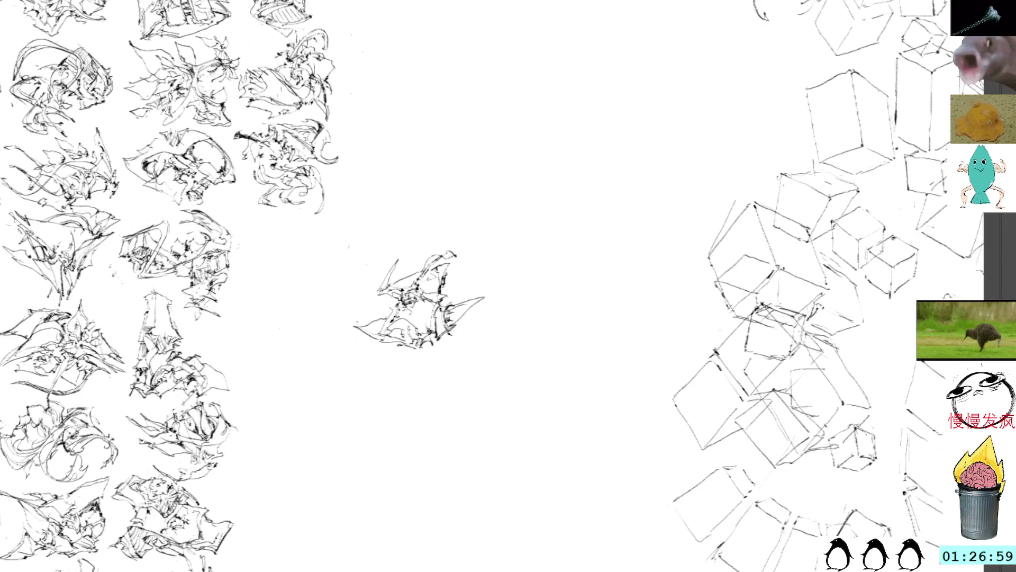
Drag the spiky sketch up-left to the grid's right edge, commit, and pan the canvas.
{"action": "left_click_drag", "start_coordinate": [452, 303], "coordinate": [325, 268]}
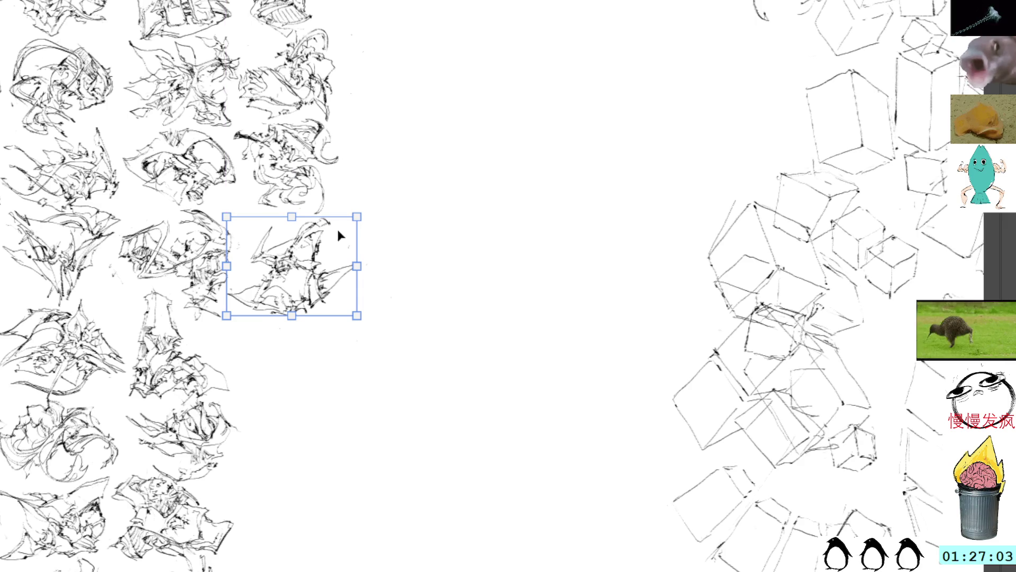
{"action": "key", "text": "Return"}
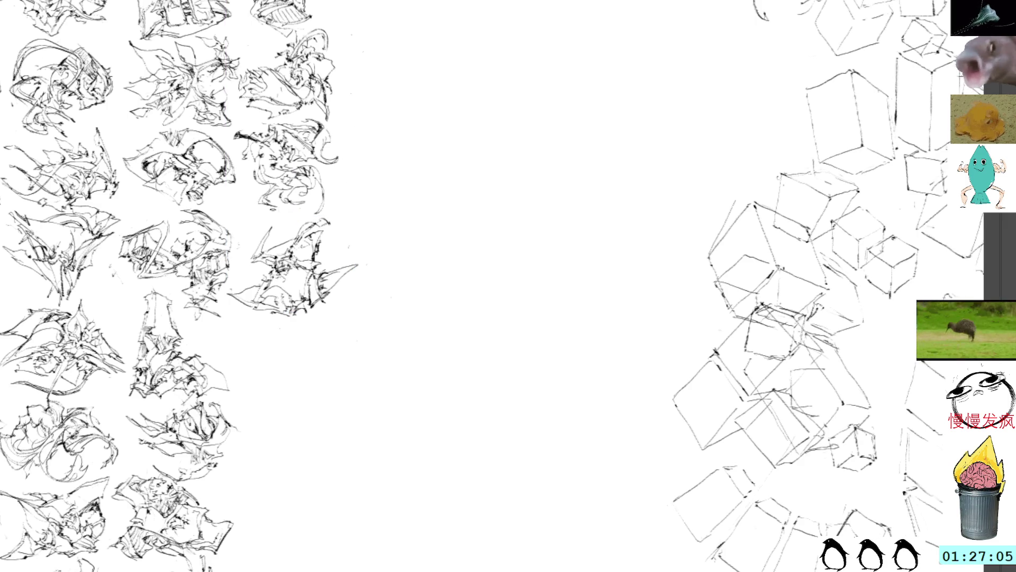
{"action": "left_click_drag", "start_coordinate": [280, 262], "coordinate": [304, 324]}
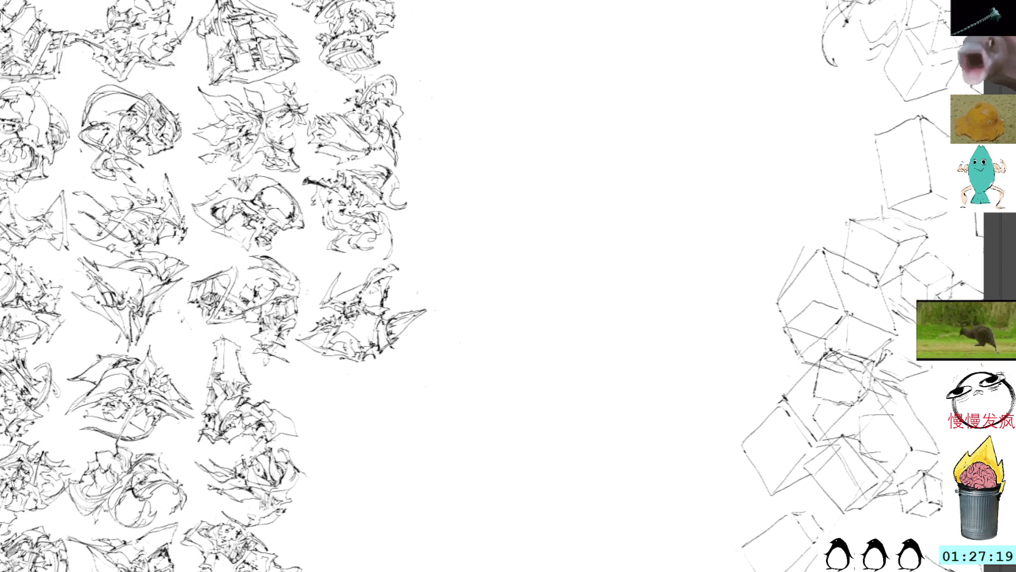
Paste a small figure in blank canvas, draw a box-like shape around it, and nudge it nearer the grid.
{"action": "scroll", "coordinate": [367, 319], "scroll_direction": "down", "scroll_amount": 5}
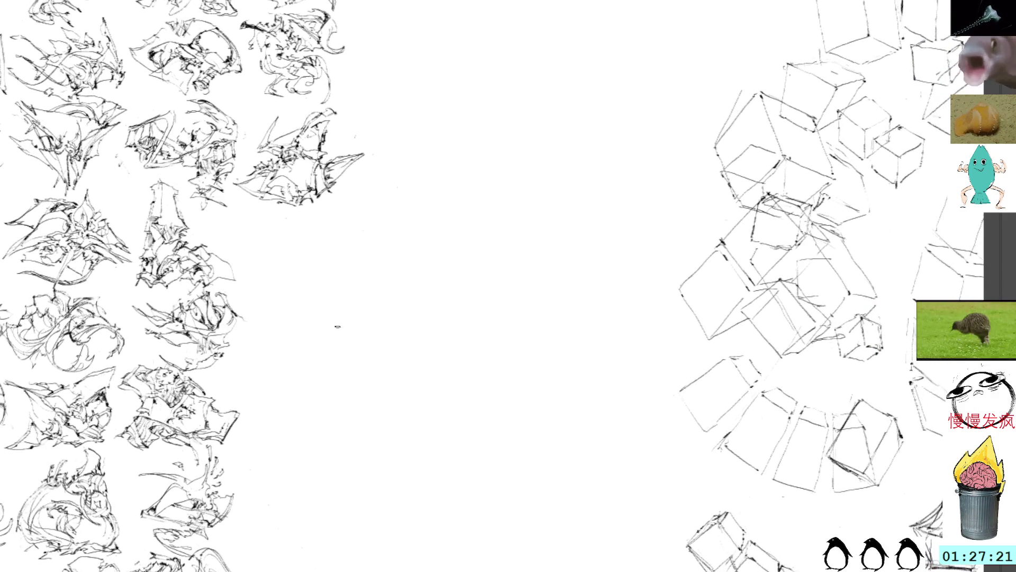
{"action": "key", "text": "ctrl+v"}
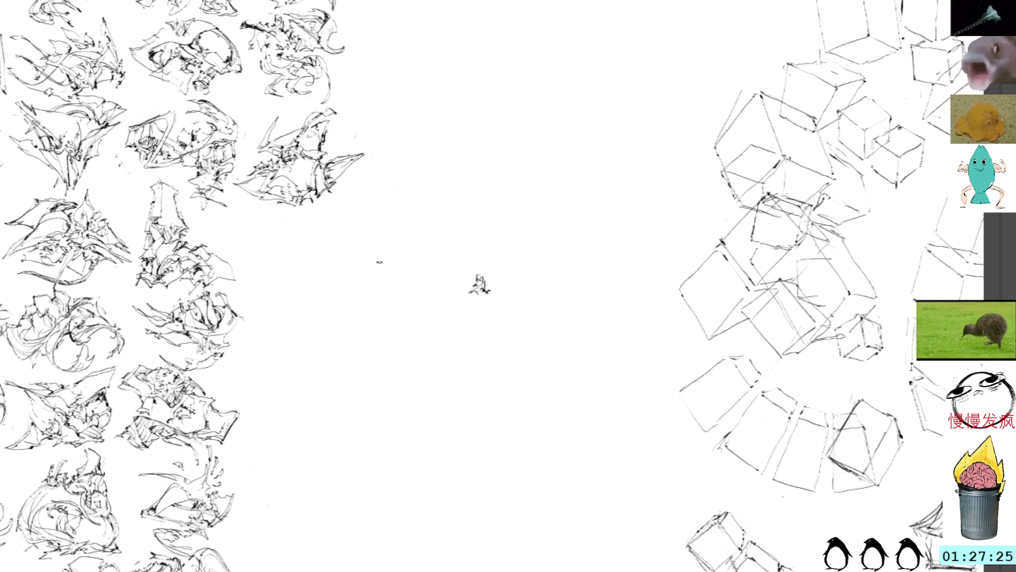
{"action": "mouse_move", "coordinate": [498, 299]}
{"action": "left_mouse_down"}
{"action": "mouse_move", "coordinate": [483, 274]}
{"action": "mouse_move", "coordinate": [492, 341]}
{"action": "mouse_move", "coordinate": [509, 326]}
{"action": "left_mouse_up"}
{"action": "mouse_move", "coordinate": [470, 281]}
{"action": "left_mouse_down"}
{"action": "mouse_move", "coordinate": [487, 299]}
{"action": "mouse_move", "coordinate": [423, 261]}
{"action": "mouse_move", "coordinate": [336, 300]}
{"action": "mouse_move", "coordinate": [326, 286]}
{"action": "left_mouse_up"}
{"action": "left_click", "coordinate": [484, 297]}
{"action": "key", "text": "b"}
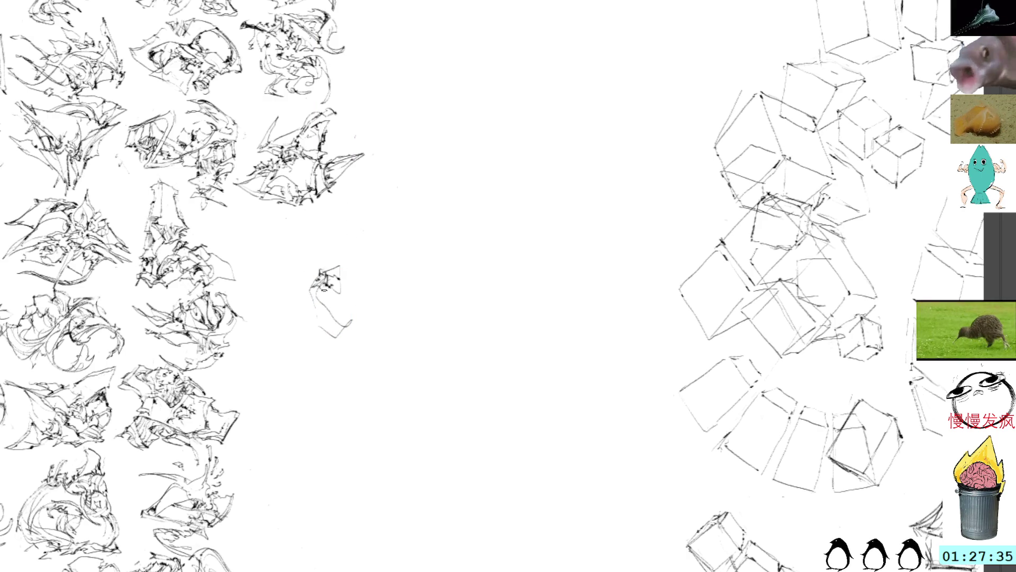
Build the small sketch up with a curved stroke, a hooked right-side curve and short marks.
{"action": "mouse_move", "coordinate": [318, 320]}
{"action": "left_mouse_down"}
{"action": "mouse_move", "coordinate": [285, 329]}
{"action": "mouse_move", "coordinate": [360, 330]}
{"action": "mouse_move", "coordinate": [320, 314]}
{"action": "mouse_move", "coordinate": [347, 305]}
{"action": "mouse_move", "coordinate": [319, 271]}
{"action": "left_mouse_up"}
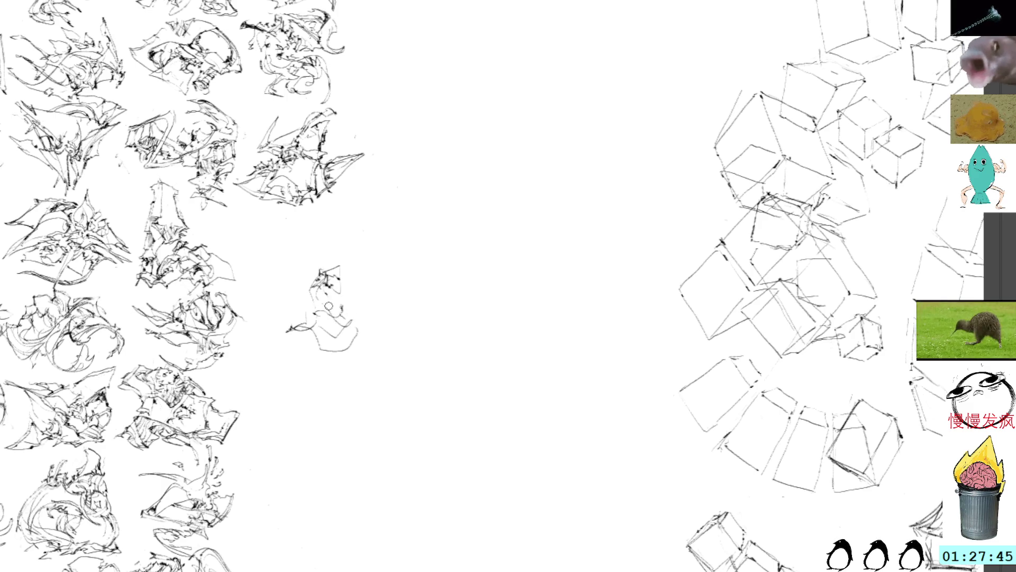
{"action": "left_click_drag", "start_coordinate": [322, 300], "coordinate": [334, 307]}
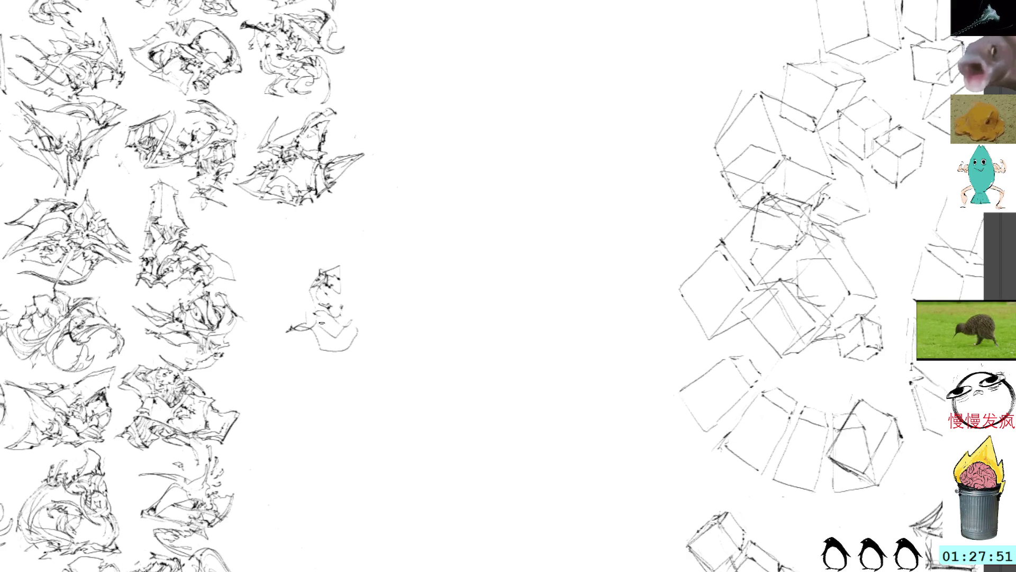
{"action": "mouse_move", "coordinate": [336, 350]}
{"action": "left_mouse_down"}
{"action": "mouse_move", "coordinate": [363, 335]}
{"action": "mouse_move", "coordinate": [367, 317]}
{"action": "mouse_move", "coordinate": [342, 316]}
{"action": "mouse_move", "coordinate": [367, 305]}
{"action": "left_mouse_up"}
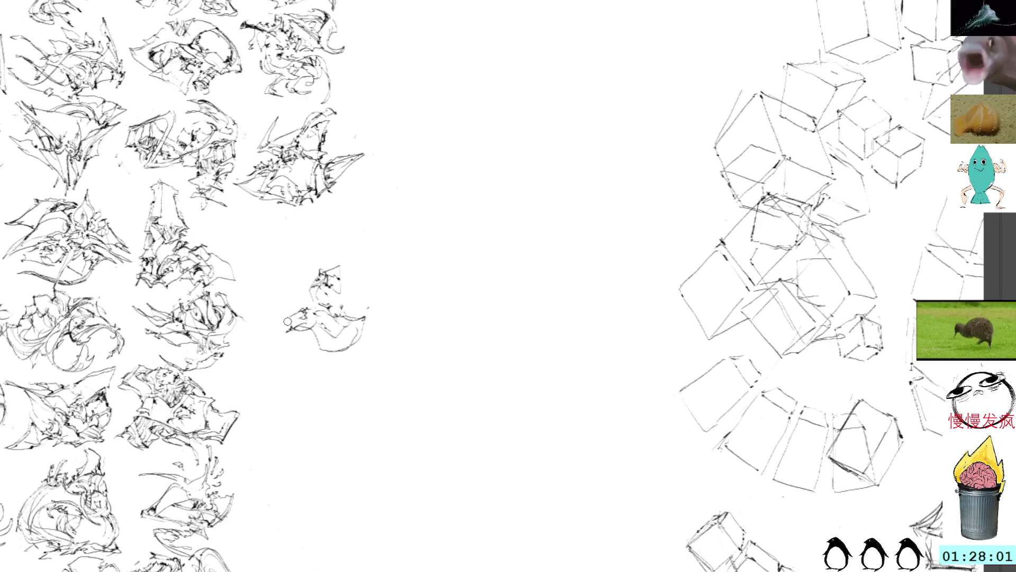
{"action": "mouse_move", "coordinate": [295, 316]}
{"action": "left_mouse_down"}
{"action": "mouse_move", "coordinate": [284, 321]}
{"action": "mouse_move", "coordinate": [311, 316]}
{"action": "mouse_move", "coordinate": [282, 306]}
{"action": "mouse_move", "coordinate": [314, 299]}
{"action": "mouse_move", "coordinate": [298, 296]}
{"action": "left_mouse_up"}
Undo a patch of lines, then add several dark ink strokes across the small sketch.
{"action": "key", "text": "ctrl+z"}
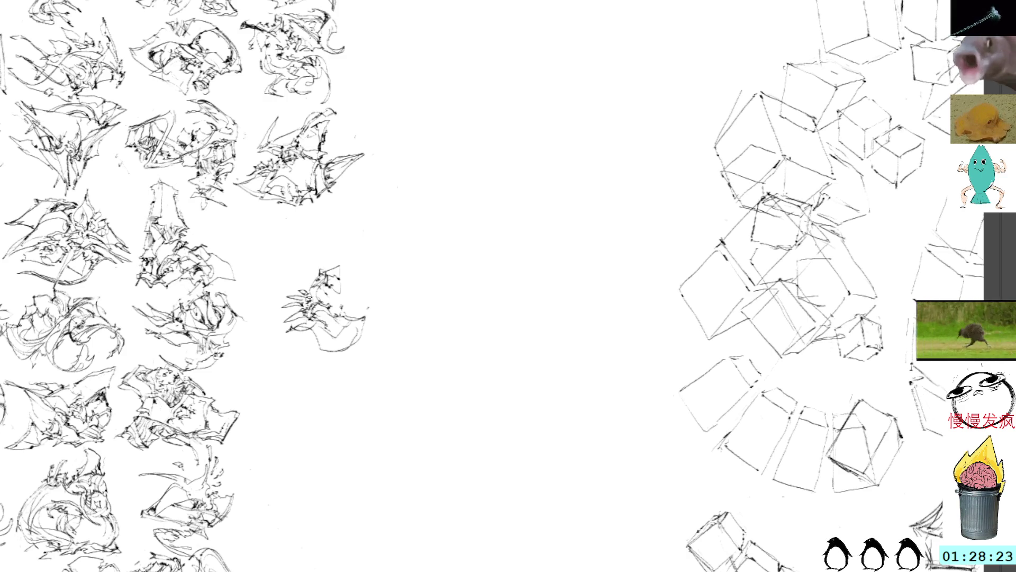
{"action": "left_click_drag", "start_coordinate": [309, 295], "coordinate": [323, 295]}
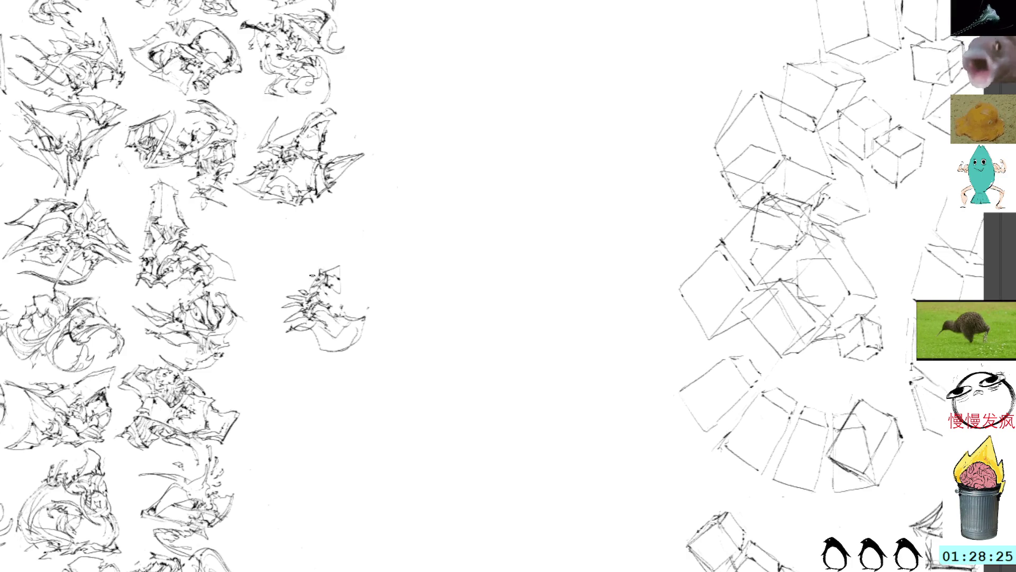
{"action": "mouse_move", "coordinate": [306, 289]}
{"action": "left_mouse_down"}
{"action": "mouse_move", "coordinate": [325, 287]}
{"action": "mouse_move", "coordinate": [333, 300]}
{"action": "mouse_move", "coordinate": [340, 291]}
{"action": "mouse_move", "coordinate": [343, 302]}
{"action": "left_mouse_up"}
{"action": "mouse_move", "coordinate": [332, 304]}
{"action": "left_mouse_down"}
{"action": "mouse_move", "coordinate": [344, 300]}
{"action": "mouse_move", "coordinate": [339, 291]}
{"action": "mouse_move", "coordinate": [345, 307]}
{"action": "mouse_move", "coordinate": [344, 288]}
{"action": "left_mouse_up"}
{"action": "mouse_move", "coordinate": [338, 293]}
{"action": "left_mouse_down"}
{"action": "mouse_move", "coordinate": [351, 317]}
{"action": "mouse_move", "coordinate": [345, 282]}
{"action": "mouse_move", "coordinate": [355, 299]}
{"action": "left_mouse_up"}
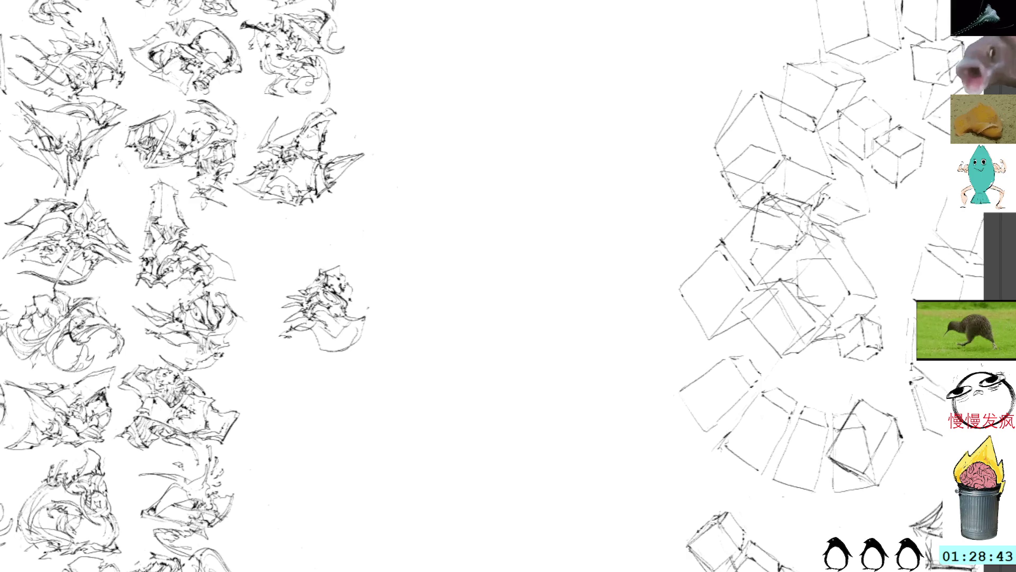
Replace an unwanted bottom stroke with a hooked stroke on the right edge, then select the sketch for moving.
{"action": "mouse_move", "coordinate": [293, 331]}
{"action": "left_mouse_down"}
{"action": "mouse_move", "coordinate": [329, 359]}
{"action": "mouse_move", "coordinate": [317, 353]}
{"action": "mouse_move", "coordinate": [357, 352]}
{"action": "mouse_move", "coordinate": [347, 355]}
{"action": "mouse_move", "coordinate": [373, 365]}
{"action": "mouse_move", "coordinate": [366, 331]}
{"action": "mouse_move", "coordinate": [352, 343]}
{"action": "mouse_move", "coordinate": [314, 339]}
{"action": "left_mouse_up"}
{"action": "key", "text": "ctrl+z"}
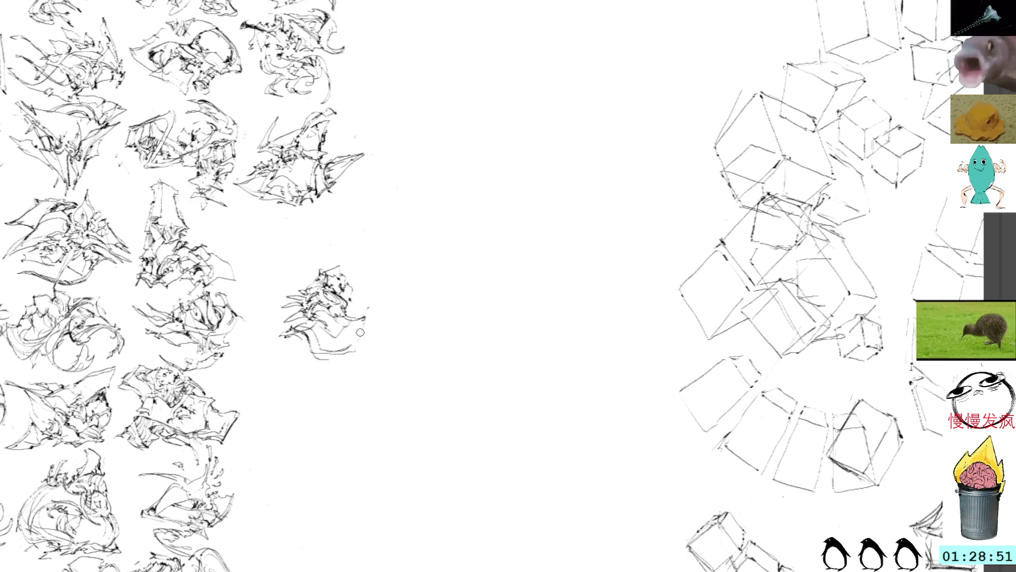
{"action": "mouse_move", "coordinate": [356, 343]}
{"action": "left_mouse_down"}
{"action": "mouse_move", "coordinate": [377, 314]}
{"action": "mouse_move", "coordinate": [357, 316]}
{"action": "mouse_move", "coordinate": [366, 337]}
{"action": "mouse_move", "coordinate": [311, 267]}
{"action": "left_mouse_up"}
{"action": "key", "text": "ctrl+t"}
{"action": "scroll", "coordinate": [339, 286], "scroll_direction": "up", "scroll_amount": 1}
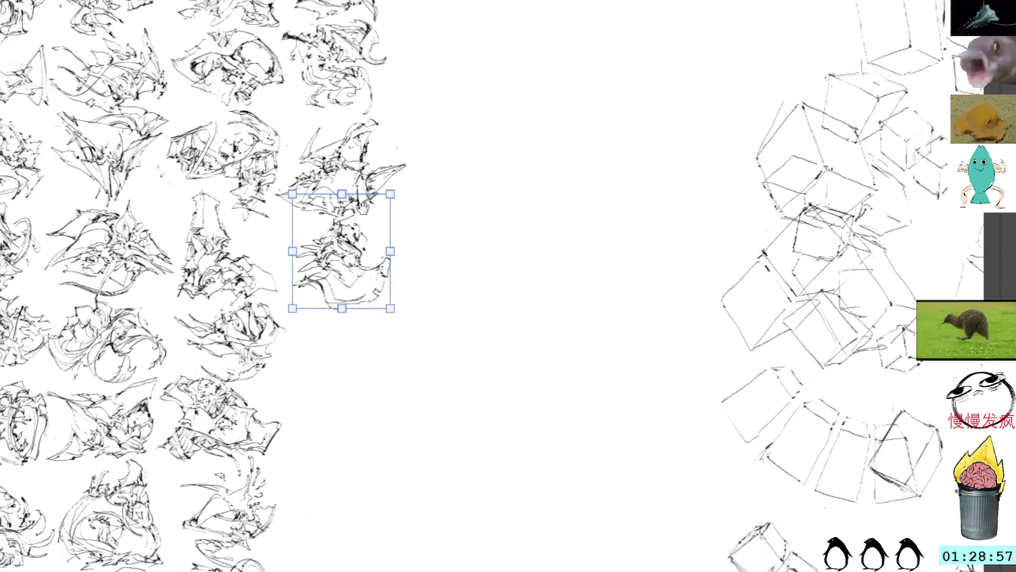
Rotate the sketch into a diamond orientation, drop it into the right column's next slot, and pan down.
{"action": "mouse_move", "coordinate": [402, 317]}
{"action": "left_mouse_down"}
{"action": "mouse_move", "coordinate": [420, 280]}
{"action": "mouse_move", "coordinate": [403, 311]}
{"action": "mouse_move", "coordinate": [357, 342]}
{"action": "mouse_move", "coordinate": [384, 149]}
{"action": "mouse_move", "coordinate": [291, 157]}
{"action": "mouse_move", "coordinate": [371, 195]}
{"action": "left_mouse_up"}
{"action": "mouse_move", "coordinate": [362, 242]}
{"action": "left_mouse_down"}
{"action": "mouse_move", "coordinate": [392, 264]}
{"action": "mouse_move", "coordinate": [371, 266]}
{"action": "left_mouse_up"}
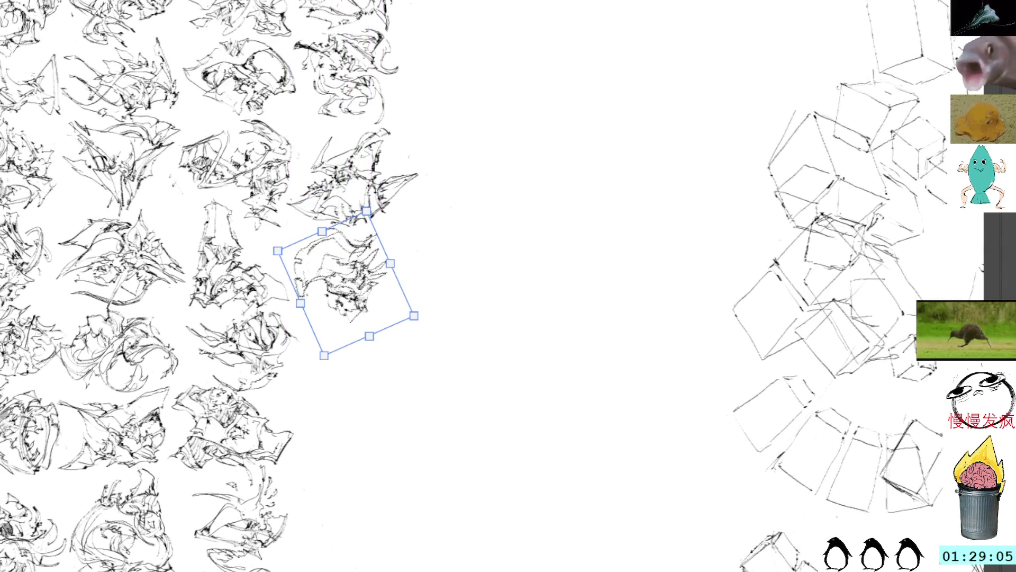
{"action": "mouse_move", "coordinate": [381, 126]}
{"action": "left_mouse_down"}
{"action": "mouse_move", "coordinate": [299, 119]}
{"action": "mouse_move", "coordinate": [360, 155]}
{"action": "mouse_move", "coordinate": [344, 157]}
{"action": "mouse_move", "coordinate": [343, 193]}
{"action": "mouse_move", "coordinate": [348, 159]}
{"action": "left_mouse_up"}
{"action": "key", "text": "Return"}
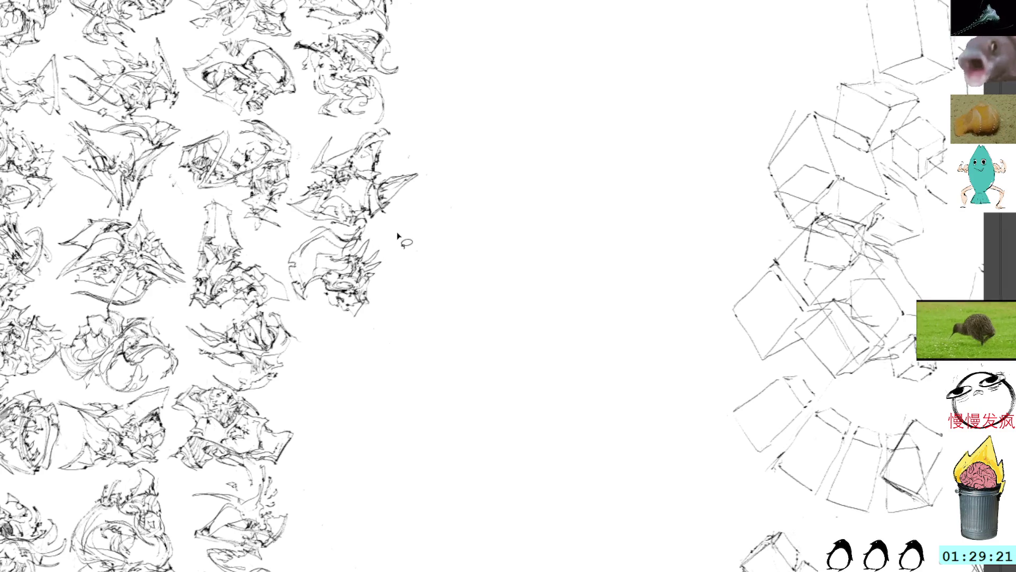
{"action": "mouse_move", "coordinate": [427, 226]}
{"action": "left_mouse_down"}
{"action": "mouse_move", "coordinate": [431, 269]}
{"action": "mouse_move", "coordinate": [390, 164]}
{"action": "mouse_move", "coordinate": [339, 220]}
{"action": "left_mouse_up"}
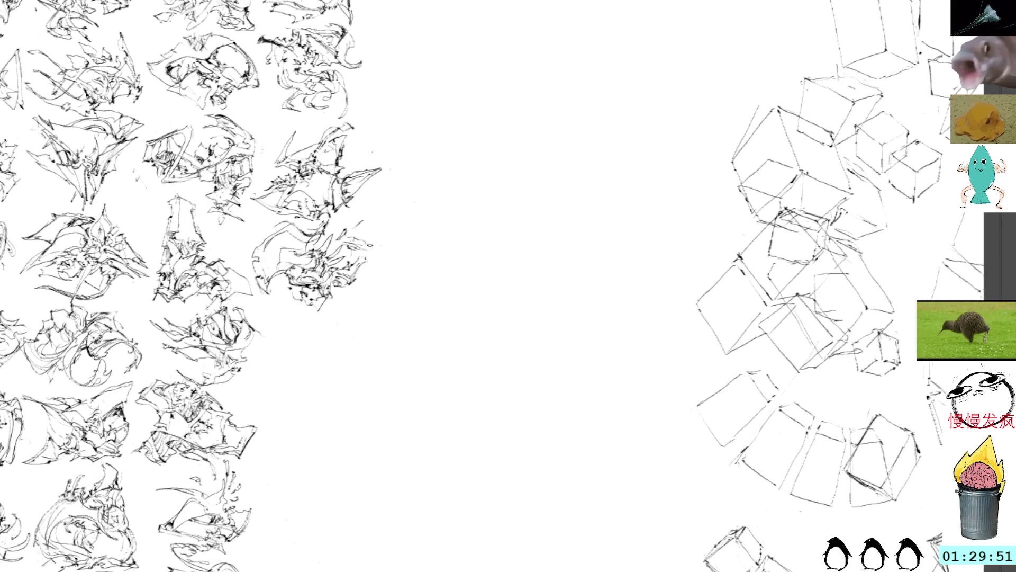
In empty canvas, paste and stroke a new small sketch, then rotate, enlarge and move it up-left.
{"action": "left_click_drag", "start_coordinate": [367, 286], "coordinate": [325, 223]}
{"action": "left_click_drag", "start_coordinate": [340, 261], "coordinate": [325, 271]}
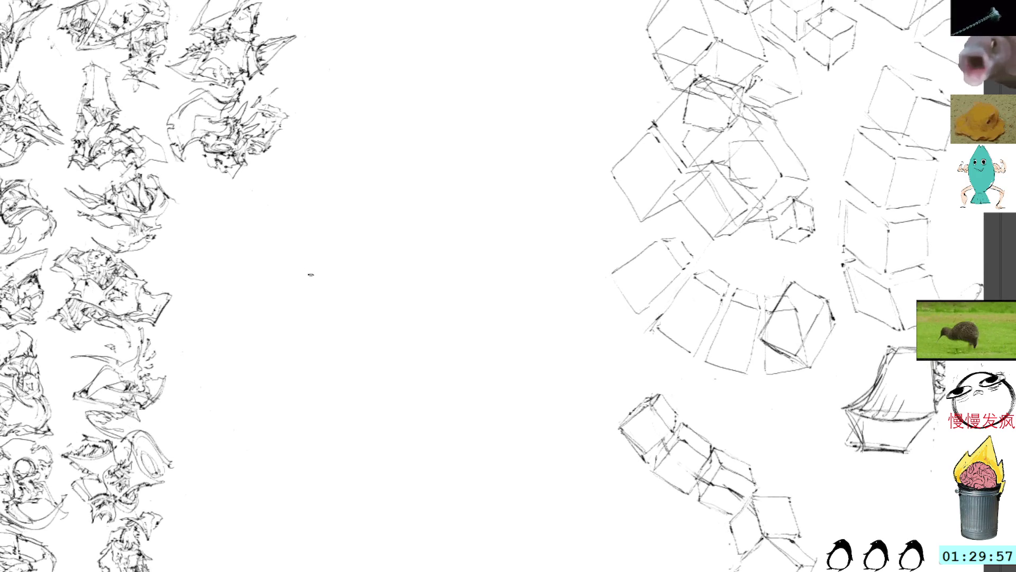
{"action": "key", "text": "ctrl+v"}
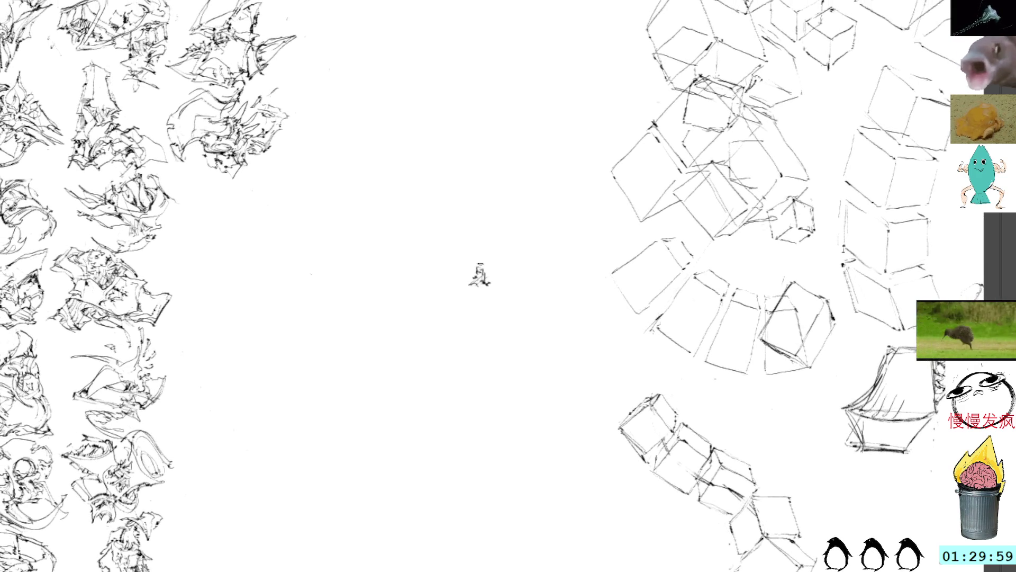
{"action": "mouse_move", "coordinate": [468, 284]}
{"action": "left_mouse_down"}
{"action": "mouse_move", "coordinate": [492, 308]}
{"action": "mouse_move", "coordinate": [496, 296]}
{"action": "mouse_move", "coordinate": [484, 292]}
{"action": "mouse_move", "coordinate": [491, 297]}
{"action": "mouse_move", "coordinate": [498, 273]}
{"action": "mouse_move", "coordinate": [494, 299]}
{"action": "left_mouse_up"}
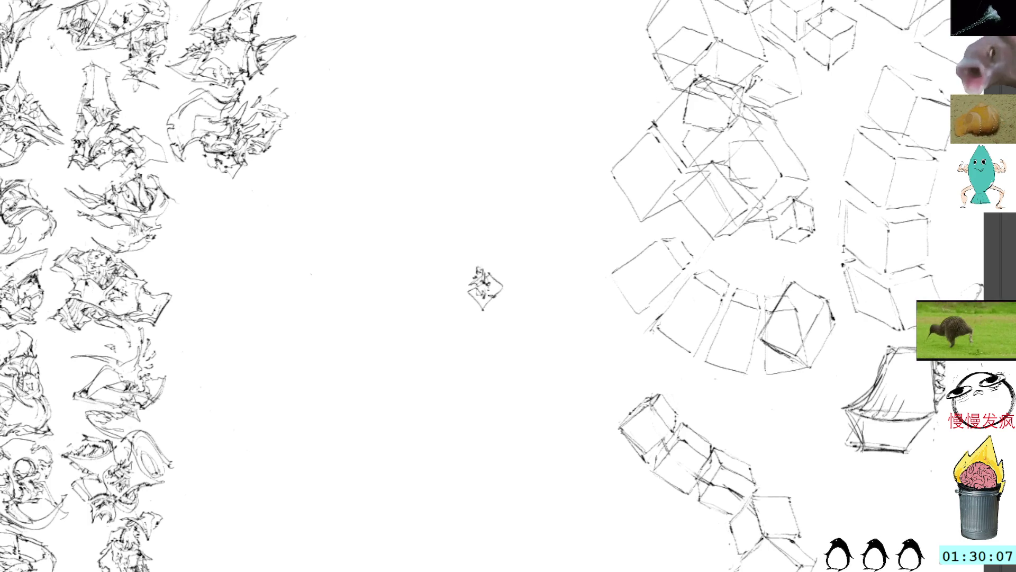
{"action": "left_click", "coordinate": [484, 286]}
{"action": "mouse_move", "coordinate": [483, 210]}
{"action": "left_mouse_down"}
{"action": "mouse_move", "coordinate": [481, 284]}
{"action": "mouse_move", "coordinate": [369, 244]}
{"action": "mouse_move", "coordinate": [254, 263]}
{"action": "left_mouse_up"}
{"action": "left_click_drag", "start_coordinate": [313, 223], "coordinate": [246, 226]}
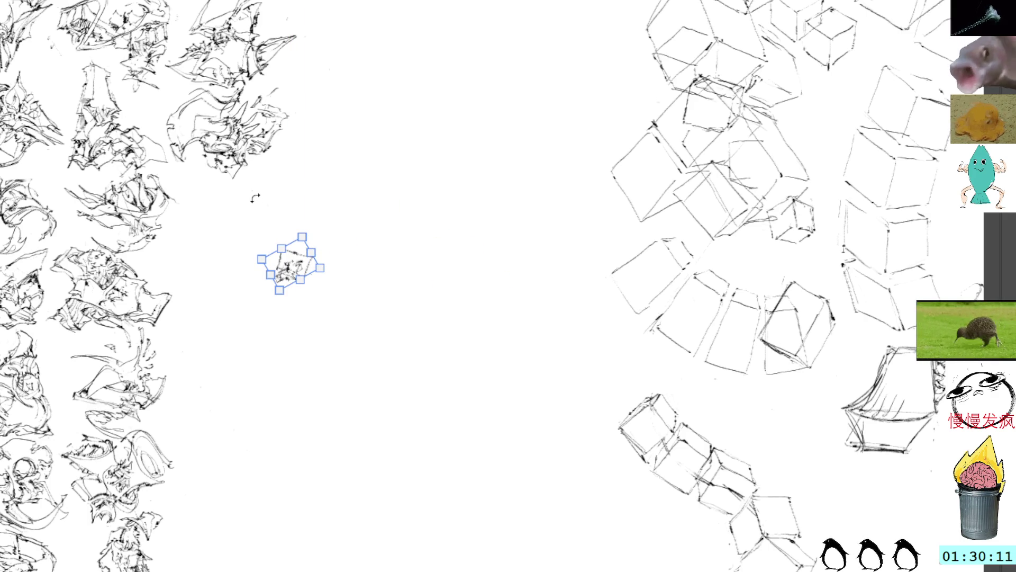
{"action": "key", "text": "Return"}
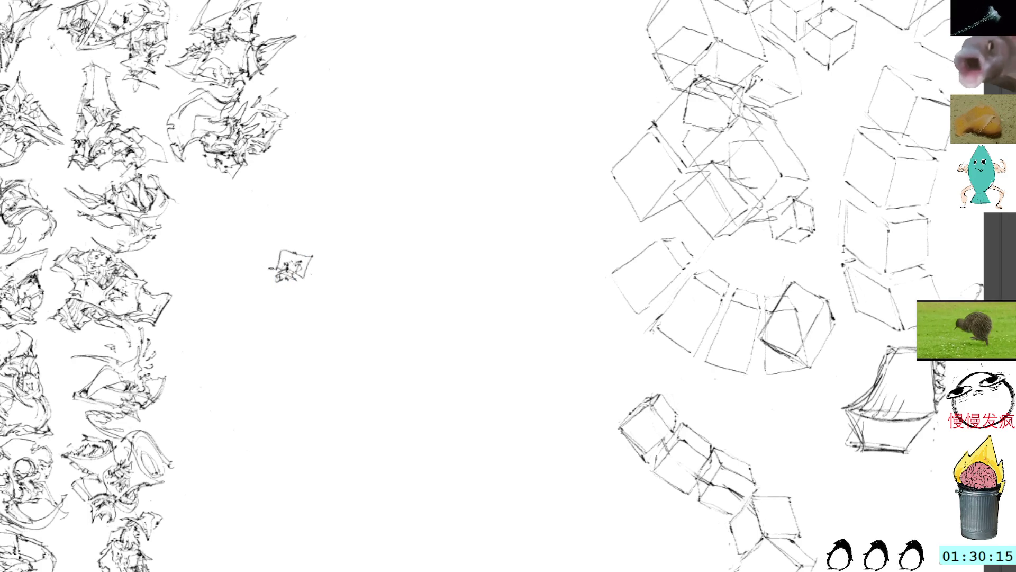
Extend the sketch leftward and along its bottom, undoing one set of short horizontal strokes.
{"action": "mouse_move", "coordinate": [280, 250]}
{"action": "left_mouse_down"}
{"action": "mouse_move", "coordinate": [266, 294]}
{"action": "mouse_move", "coordinate": [284, 315]}
{"action": "mouse_move", "coordinate": [243, 280]}
{"action": "mouse_move", "coordinate": [268, 280]}
{"action": "left_mouse_up"}
{"action": "mouse_move", "coordinate": [281, 280]}
{"action": "left_mouse_down"}
{"action": "mouse_move", "coordinate": [294, 290]}
{"action": "mouse_move", "coordinate": [220, 284]}
{"action": "left_mouse_up"}
{"action": "key", "text": "ctrl+z"}
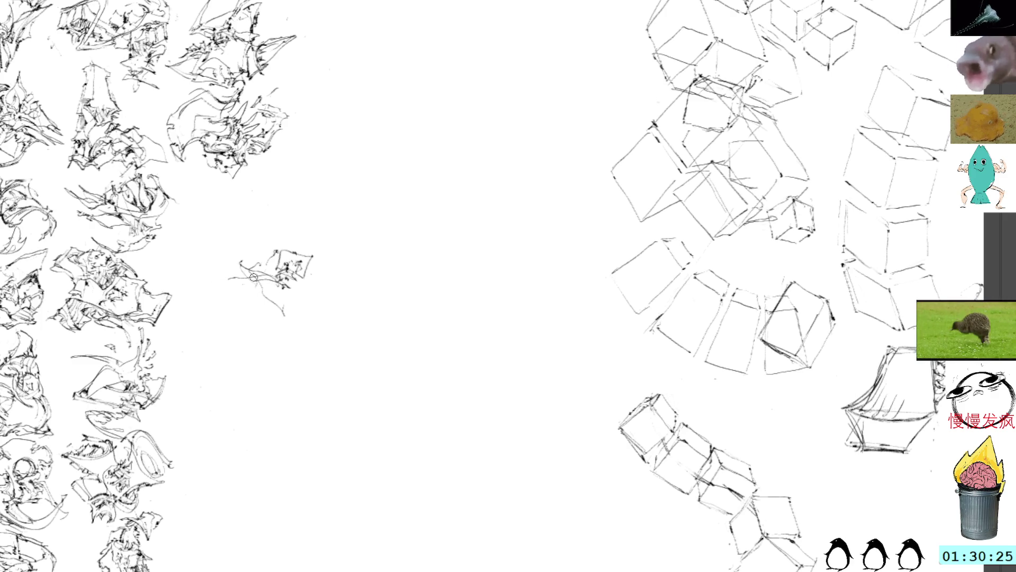
{"action": "mouse_move", "coordinate": [239, 275]}
{"action": "left_mouse_down"}
{"action": "mouse_move", "coordinate": [217, 279]}
{"action": "mouse_move", "coordinate": [285, 297]}
{"action": "mouse_move", "coordinate": [291, 276]}
{"action": "left_mouse_up"}
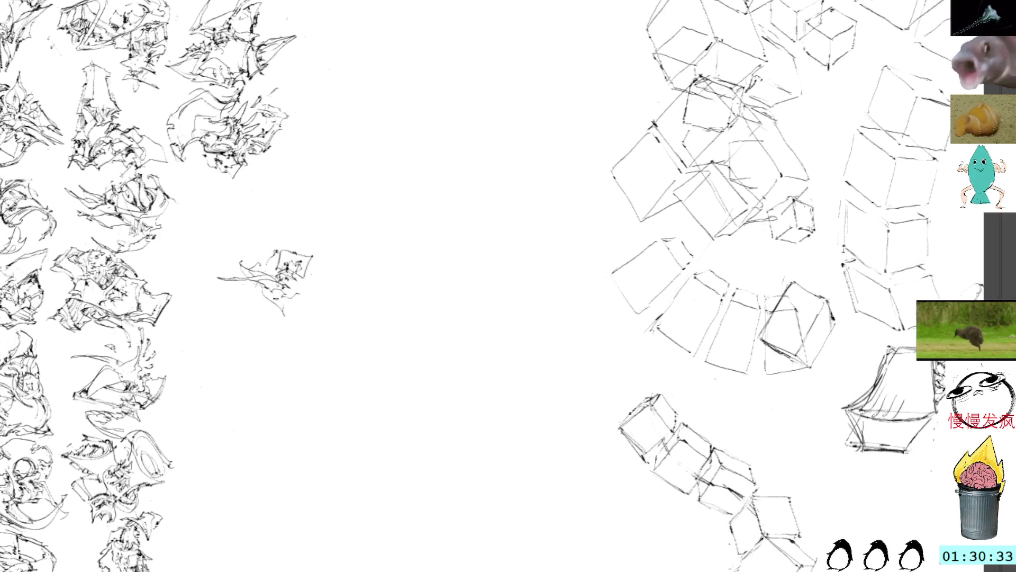
{"action": "mouse_move", "coordinate": [268, 303]}
{"action": "left_mouse_down"}
{"action": "mouse_move", "coordinate": [306, 316]}
{"action": "mouse_move", "coordinate": [296, 283]}
{"action": "mouse_move", "coordinate": [306, 286]}
{"action": "left_mouse_up"}
Add small dark marks inside the sketch, a stroke at its top, and strokes on its right edge.
{"action": "left_click_drag", "start_coordinate": [299, 283], "coordinate": [309, 290]}
{"action": "left_click_drag", "start_coordinate": [295, 280], "coordinate": [307, 289]}
{"action": "left_click_drag", "start_coordinate": [268, 251], "coordinate": [275, 250]}
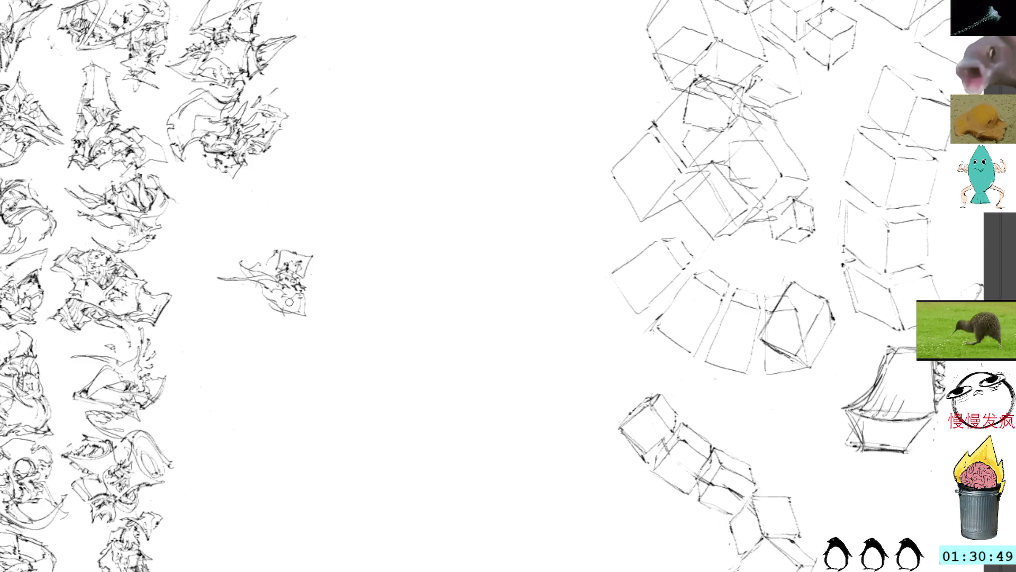
{"action": "mouse_move", "coordinate": [309, 306]}
{"action": "left_mouse_down"}
{"action": "mouse_move", "coordinate": [307, 296]}
{"action": "mouse_move", "coordinate": [308, 306]}
{"action": "mouse_move", "coordinate": [320, 299]}
{"action": "mouse_move", "coordinate": [312, 281]}
{"action": "mouse_move", "coordinate": [303, 284]}
{"action": "mouse_move", "coordinate": [309, 271]}
{"action": "mouse_move", "coordinate": [318, 308]}
{"action": "left_mouse_up"}
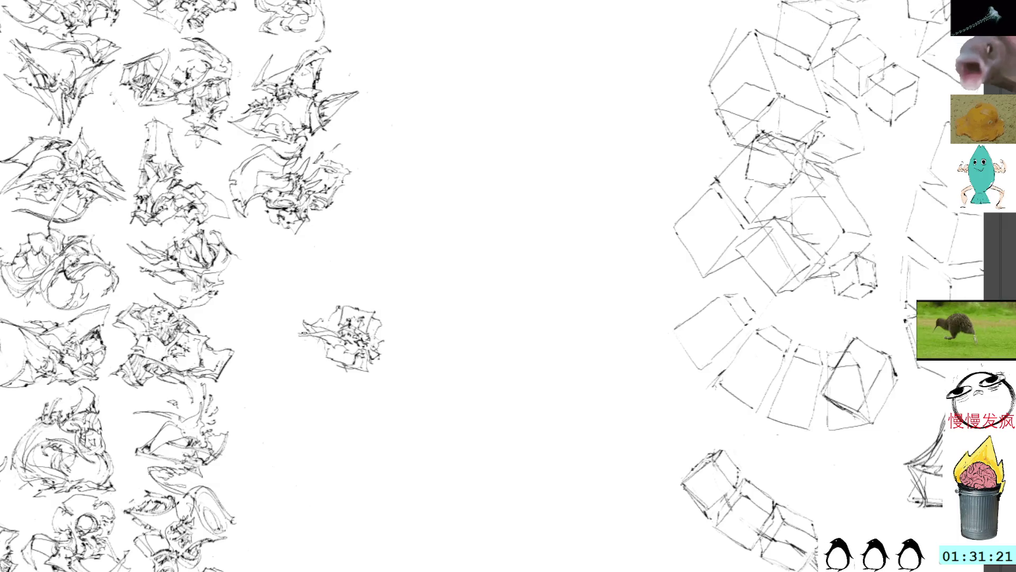
{"action": "mouse_move", "coordinate": [318, 314]}
{"action": "left_mouse_down"}
{"action": "mouse_move", "coordinate": [339, 325]}
{"action": "mouse_move", "coordinate": [338, 311]}
{"action": "mouse_move", "coordinate": [341, 324]}
{"action": "mouse_move", "coordinate": [342, 312]}
{"action": "mouse_move", "coordinate": [346, 319]}
{"action": "mouse_move", "coordinate": [336, 323]}
{"action": "mouse_move", "coordinate": [340, 312]}
{"action": "mouse_move", "coordinate": [325, 324]}
{"action": "left_mouse_up"}
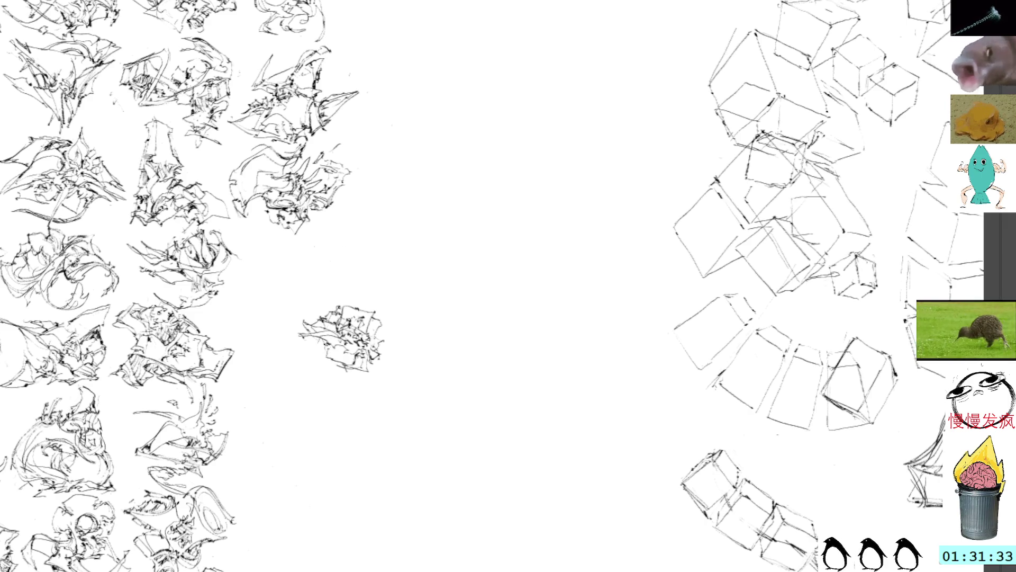
Add strokes along the dense scribble's bottom and right edge, extending its lower-right edge.
{"action": "left_click_drag", "start_coordinate": [324, 350], "coordinate": [376, 365]}
{"action": "mouse_move", "coordinate": [381, 325]}
{"action": "left_mouse_down"}
{"action": "mouse_move", "coordinate": [390, 337]}
{"action": "mouse_move", "coordinate": [371, 373]}
{"action": "left_mouse_up"}
{"action": "left_click_drag", "start_coordinate": [373, 314], "coordinate": [390, 329]}
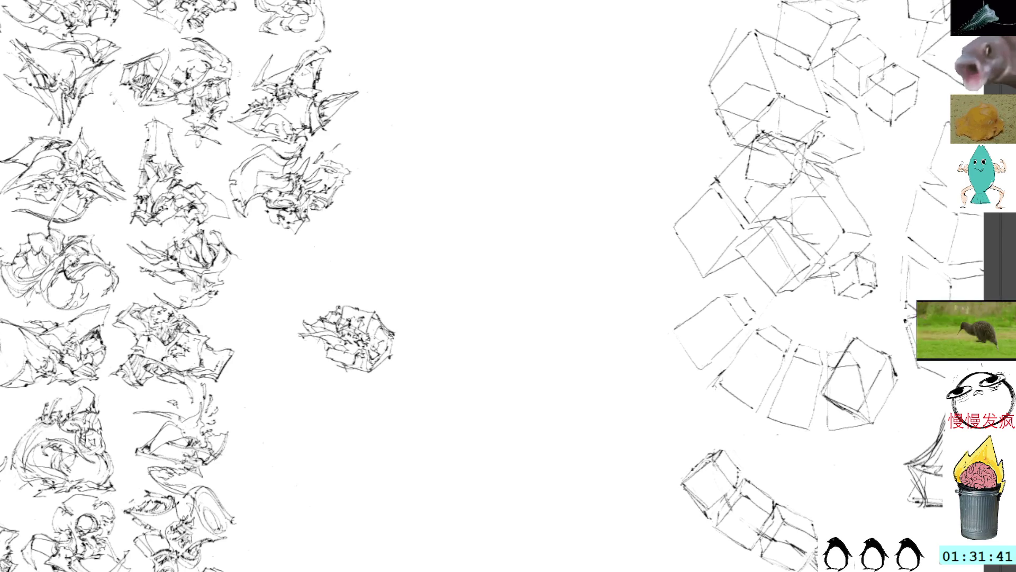
{"action": "left_click_drag", "start_coordinate": [379, 365], "coordinate": [383, 339]}
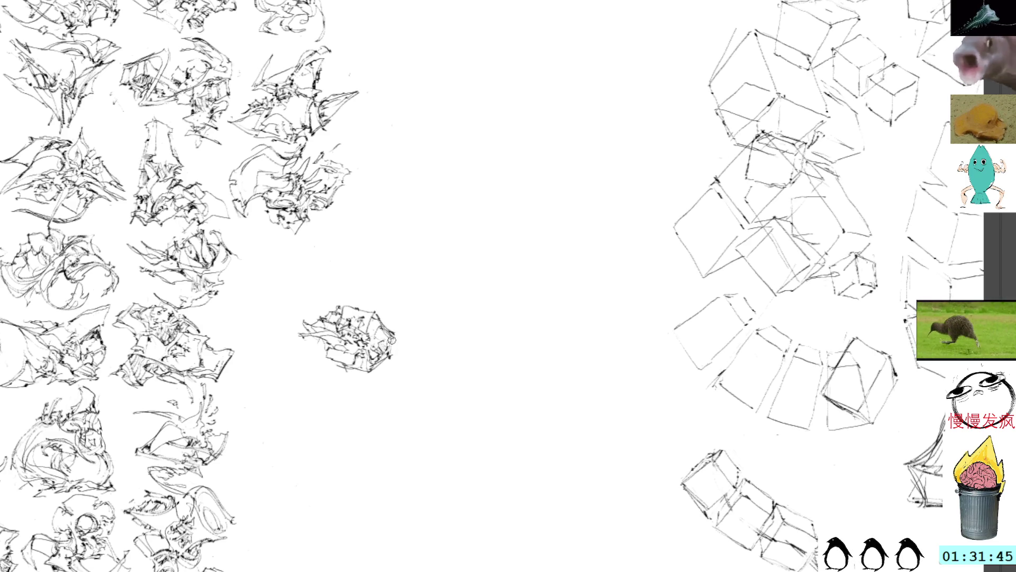
{"action": "left_click_drag", "start_coordinate": [394, 334], "coordinate": [392, 353]}
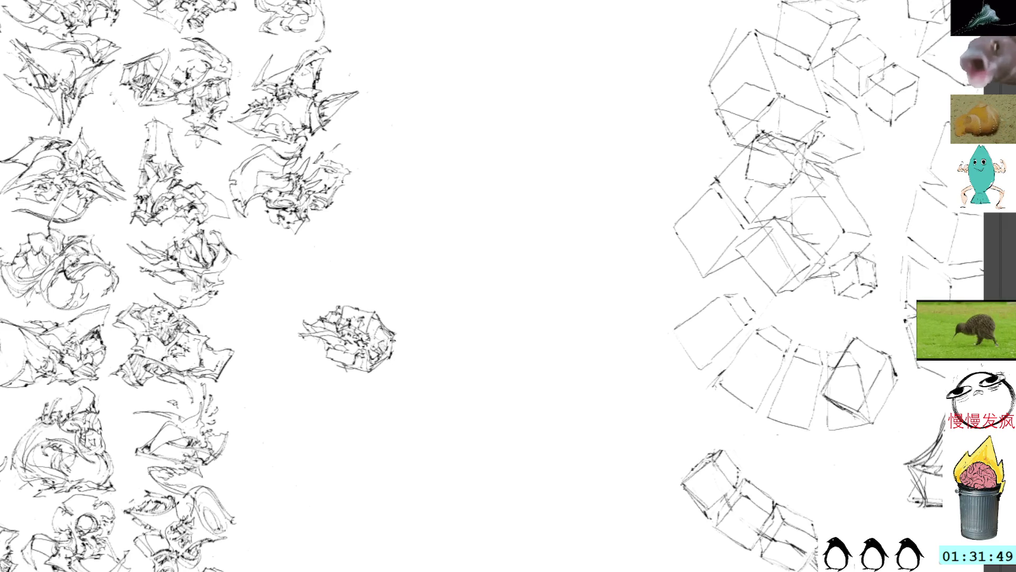
{"action": "mouse_move", "coordinate": [388, 360]}
{"action": "left_mouse_down"}
{"action": "mouse_move", "coordinate": [407, 350]}
{"action": "mouse_move", "coordinate": [389, 320]}
{"action": "mouse_move", "coordinate": [402, 329]}
{"action": "mouse_move", "coordinate": [316, 266]}
{"action": "left_mouse_up"}
Move the scribble up-left into the sketch grid and commit its position.
{"action": "key", "text": "ctrl+t"}
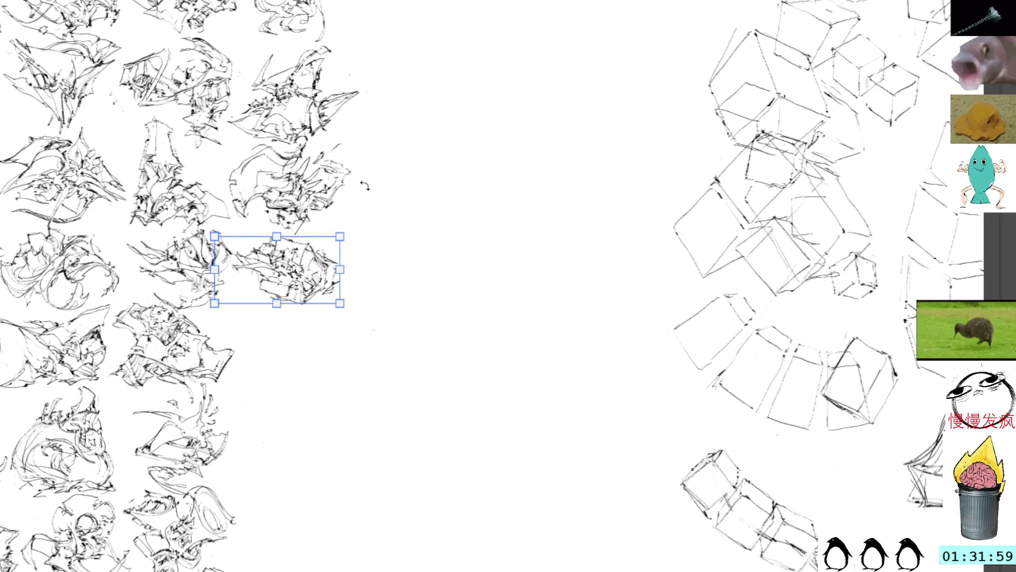
{"action": "key", "text": "Return"}
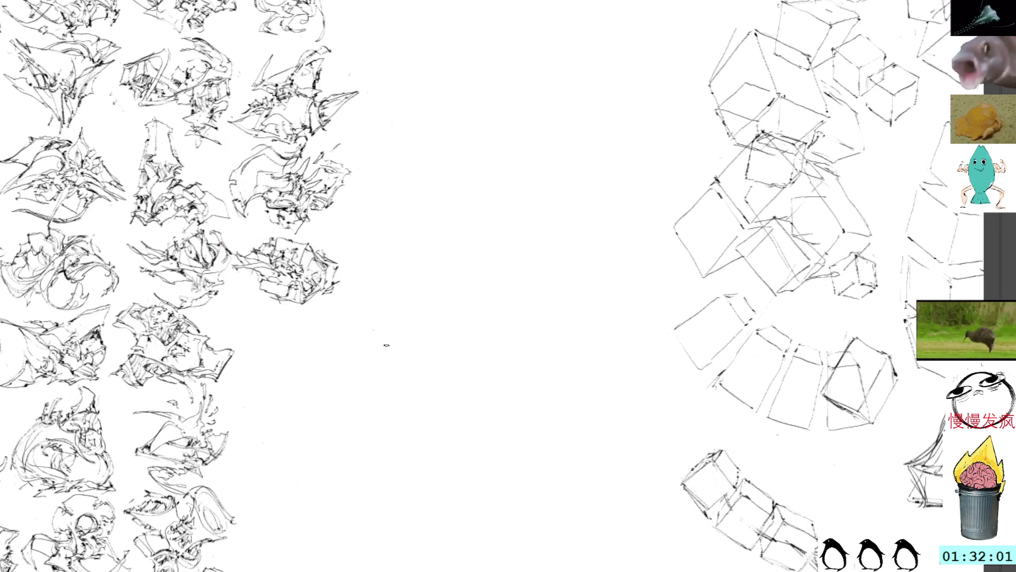
{"action": "key", "text": "space"}
Pan to empty space and start a new gestural sketch with strokes on its left and lower edges.
{"action": "mouse_move", "coordinate": [390, 324]}
{"action": "left_mouse_down"}
{"action": "mouse_move", "coordinate": [369, 253]}
{"action": "mouse_move", "coordinate": [379, 277]}
{"action": "left_mouse_up"}
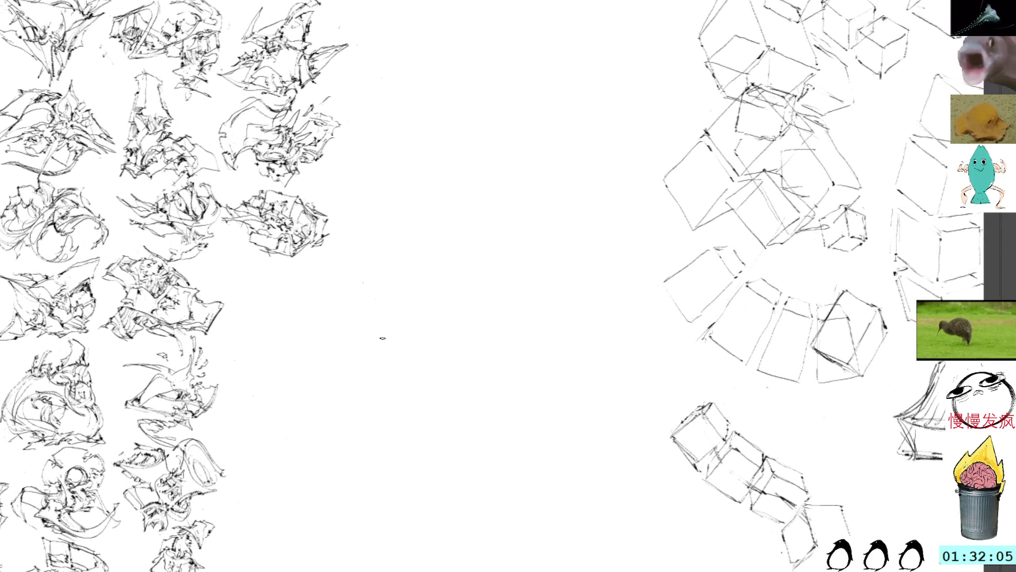
{"action": "mouse_move", "coordinate": [476, 271]}
{"action": "left_mouse_down"}
{"action": "mouse_move", "coordinate": [489, 288]}
{"action": "mouse_move", "coordinate": [460, 290]}
{"action": "mouse_move", "coordinate": [473, 292]}
{"action": "mouse_move", "coordinate": [460, 319]}
{"action": "mouse_move", "coordinate": [447, 319]}
{"action": "mouse_move", "coordinate": [477, 335]}
{"action": "mouse_move", "coordinate": [448, 339]}
{"action": "mouse_move", "coordinate": [472, 342]}
{"action": "mouse_move", "coordinate": [492, 320]}
{"action": "mouse_move", "coordinate": [476, 303]}
{"action": "mouse_move", "coordinate": [492, 310]}
{"action": "mouse_move", "coordinate": [495, 297]}
{"action": "mouse_move", "coordinate": [500, 317]}
{"action": "mouse_move", "coordinate": [495, 283]}
{"action": "left_mouse_up"}
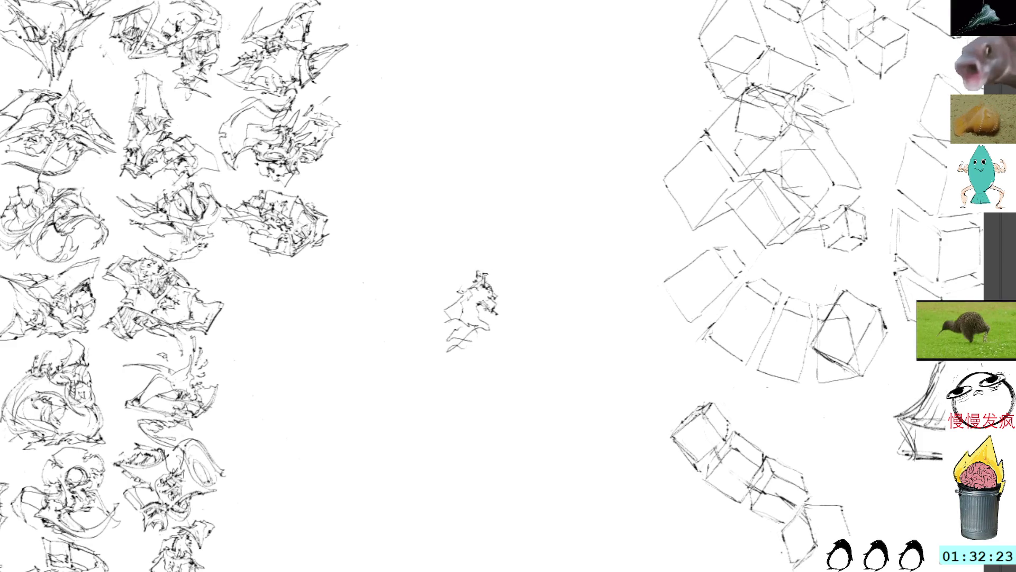
{"action": "left_click_drag", "start_coordinate": [449, 306], "coordinate": [443, 328]}
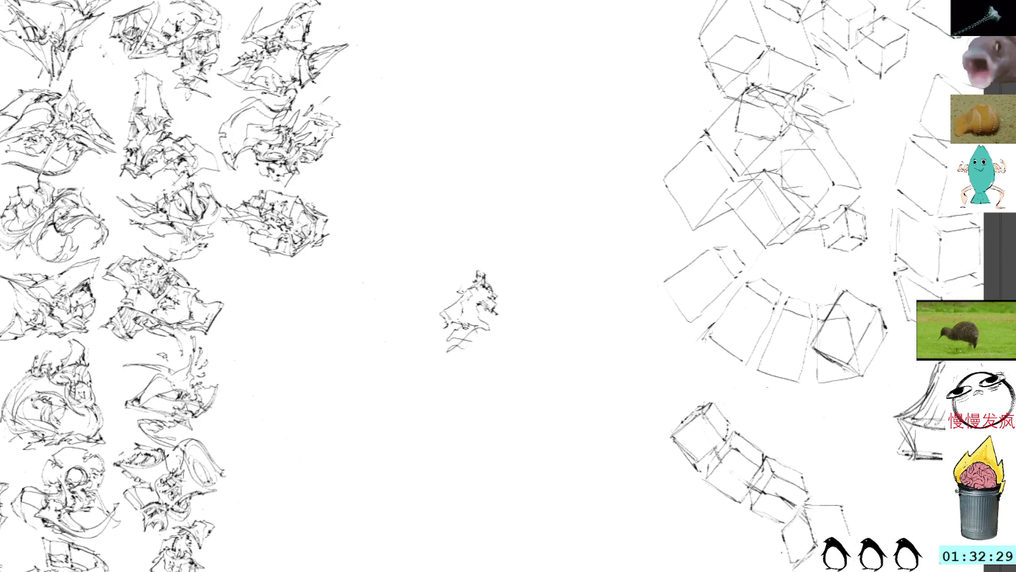
{"action": "mouse_move", "coordinate": [458, 324]}
{"action": "left_mouse_down"}
{"action": "mouse_move", "coordinate": [447, 334]}
{"action": "mouse_move", "coordinate": [473, 341]}
{"action": "left_mouse_up"}
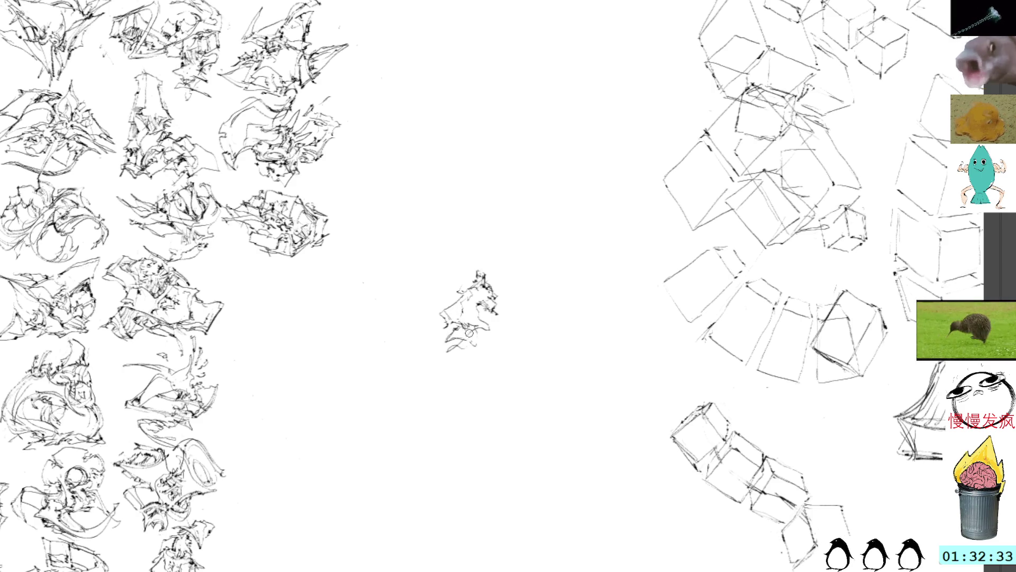
{"action": "mouse_move", "coordinate": [465, 351]}
{"action": "left_mouse_down"}
{"action": "mouse_move", "coordinate": [487, 329]}
{"action": "mouse_move", "coordinate": [497, 341]}
{"action": "mouse_move", "coordinate": [477, 317]}
{"action": "left_mouse_up"}
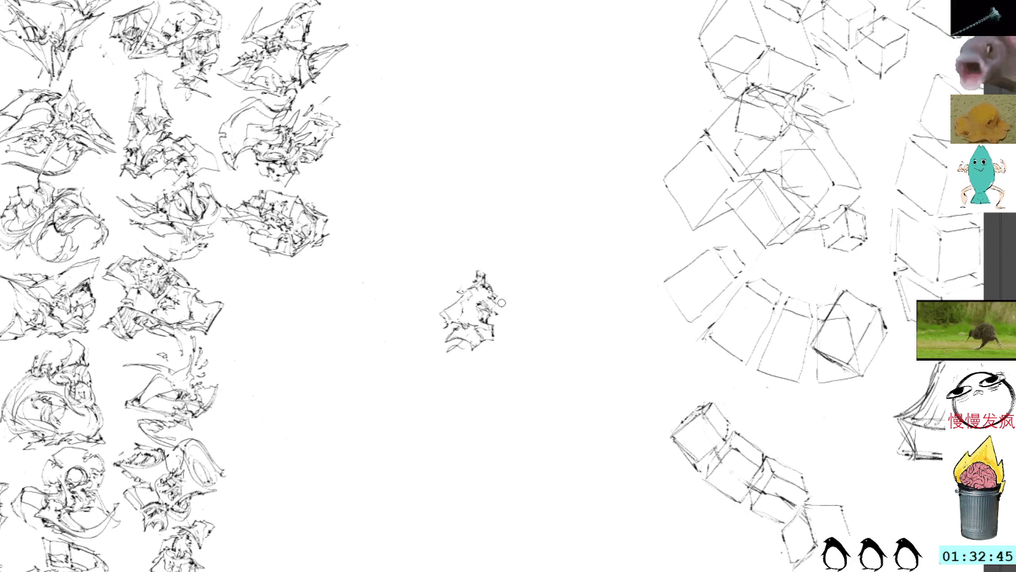
Add marks on the sketch's right and lower-left edges, then tilt it slightly.
{"action": "left_click_drag", "start_coordinate": [495, 304], "coordinate": [501, 288]}
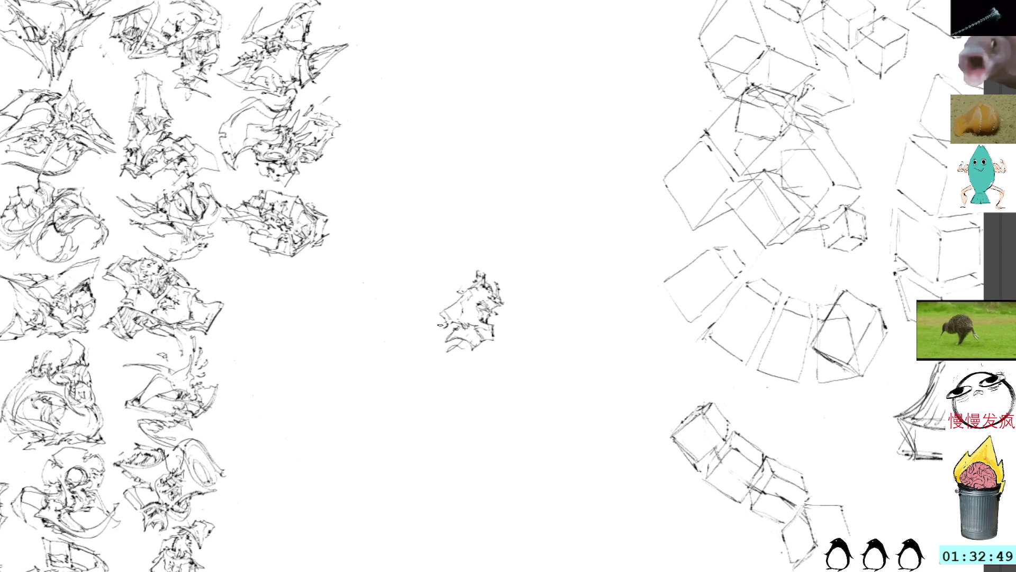
{"action": "left_click_drag", "start_coordinate": [455, 327], "coordinate": [436, 342]}
{"action": "key", "text": "ctrl+t"}
{"action": "mouse_move", "coordinate": [497, 228]}
{"action": "left_mouse_down"}
{"action": "mouse_move", "coordinate": [459, 290]}
{"action": "mouse_move", "coordinate": [407, 299]}
{"action": "mouse_move", "coordinate": [363, 323]}
{"action": "left_mouse_up"}
Reposition the tilted sketch in open space and commit the transform.
{"action": "left_click_drag", "start_coordinate": [441, 271], "coordinate": [523, 304]}
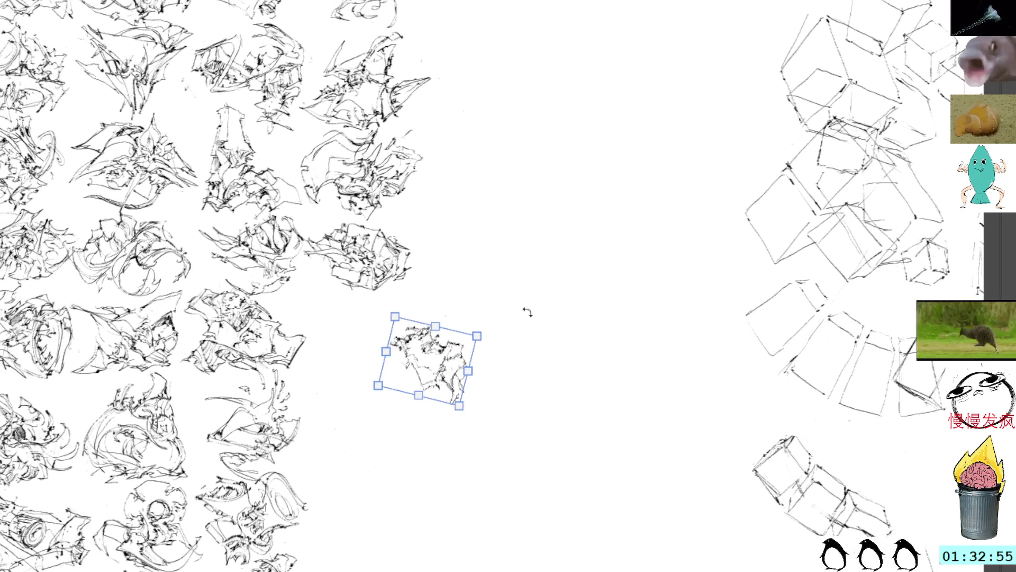
{"action": "left_click_drag", "start_coordinate": [439, 365], "coordinate": [471, 328]}
{"action": "key", "text": "Return"}
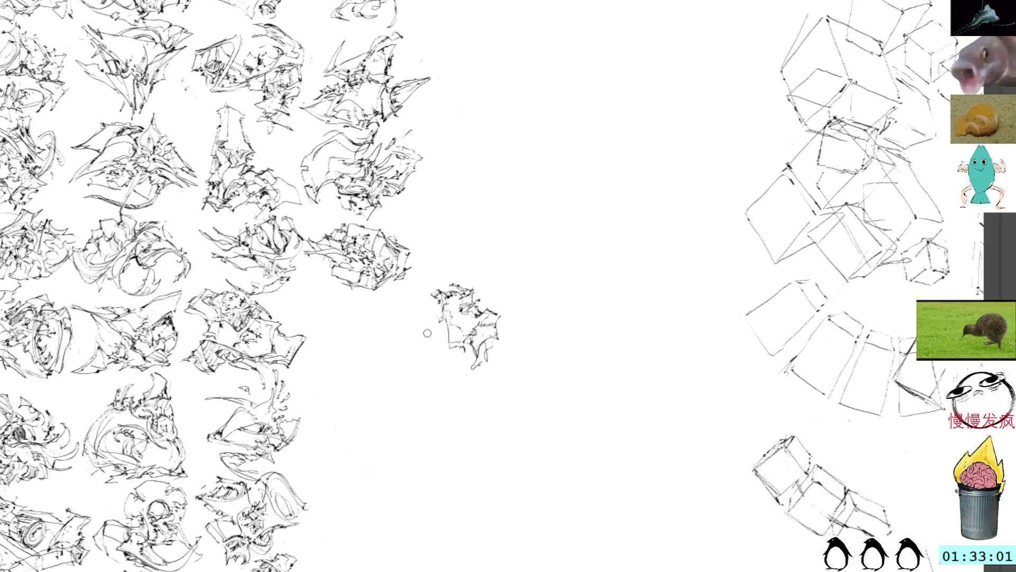
Add strokes to the sketch's left side, redrawing a curved loop along its lower left.
{"action": "mouse_move", "coordinate": [424, 330]}
{"action": "left_mouse_down"}
{"action": "mouse_move", "coordinate": [431, 338]}
{"action": "mouse_move", "coordinate": [408, 321]}
{"action": "mouse_move", "coordinate": [464, 339]}
{"action": "mouse_move", "coordinate": [431, 328]}
{"action": "mouse_move", "coordinate": [444, 332]}
{"action": "mouse_move", "coordinate": [431, 306]}
{"action": "mouse_move", "coordinate": [443, 307]}
{"action": "left_mouse_up"}
{"action": "mouse_move", "coordinate": [436, 314]}
{"action": "left_mouse_down"}
{"action": "mouse_move", "coordinate": [445, 306]}
{"action": "mouse_move", "coordinate": [426, 338]}
{"action": "mouse_move", "coordinate": [406, 328]}
{"action": "mouse_move", "coordinate": [407, 353]}
{"action": "mouse_move", "coordinate": [436, 365]}
{"action": "mouse_move", "coordinate": [444, 343]}
{"action": "mouse_move", "coordinate": [419, 337]}
{"action": "mouse_move", "coordinate": [442, 345]}
{"action": "mouse_move", "coordinate": [413, 321]}
{"action": "left_mouse_up"}
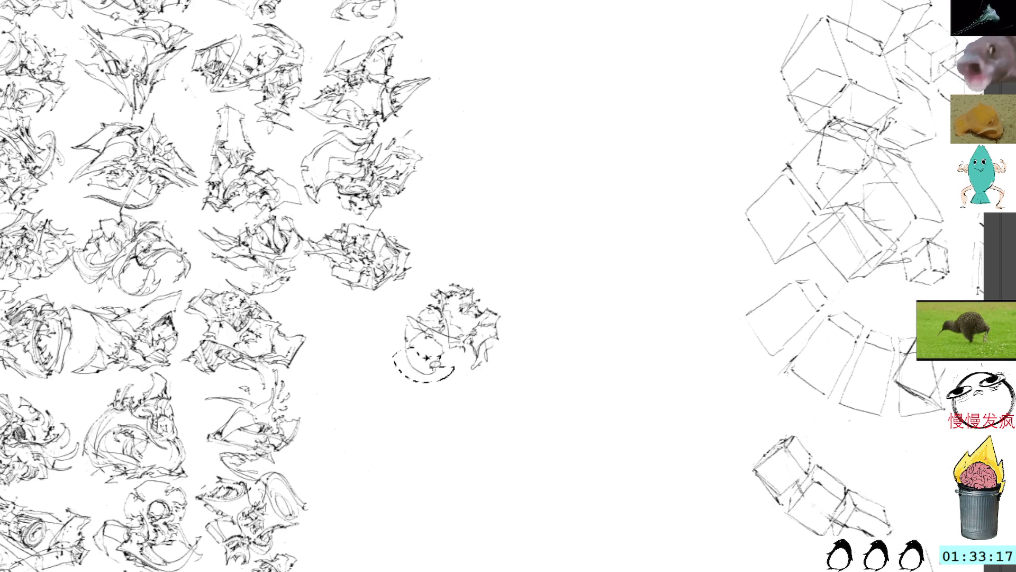
{"action": "key", "text": "ctrl+z"}
{"action": "mouse_move", "coordinate": [401, 339]}
{"action": "left_mouse_down"}
{"action": "mouse_move", "coordinate": [389, 351]}
{"action": "mouse_move", "coordinate": [439, 370]}
{"action": "mouse_move", "coordinate": [432, 353]}
{"action": "mouse_move", "coordinate": [408, 363]}
{"action": "mouse_move", "coordinate": [432, 377]}
{"action": "mouse_move", "coordinate": [458, 364]}
{"action": "mouse_move", "coordinate": [440, 357]}
{"action": "mouse_move", "coordinate": [442, 336]}
{"action": "mouse_move", "coordinate": [451, 338]}
{"action": "mouse_move", "coordinate": [435, 322]}
{"action": "left_mouse_up"}
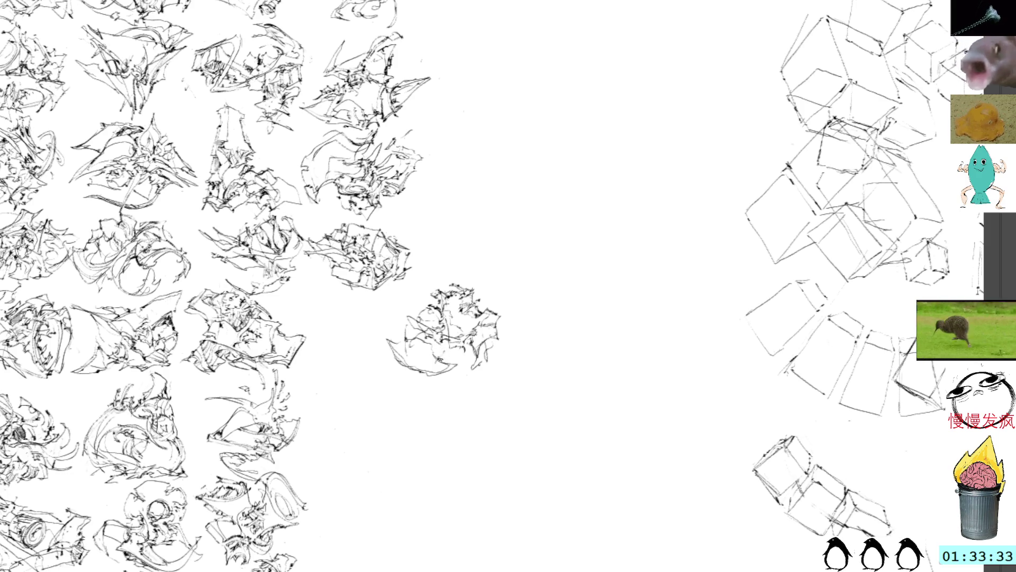
Rotate the sketch to a new angle and move it into the grid's open slot.
{"action": "key", "text": "ctrl+t"}
{"action": "mouse_move", "coordinate": [517, 247]}
{"action": "left_mouse_down"}
{"action": "mouse_move", "coordinate": [417, 241]}
{"action": "mouse_move", "coordinate": [483, 256]}
{"action": "mouse_move", "coordinate": [451, 208]}
{"action": "left_mouse_up"}
{"action": "mouse_move", "coordinate": [455, 305]}
{"action": "left_mouse_down"}
{"action": "mouse_move", "coordinate": [390, 313]}
{"action": "mouse_move", "coordinate": [399, 317]}
{"action": "mouse_move", "coordinate": [381, 302]}
{"action": "mouse_move", "coordinate": [375, 313]}
{"action": "left_mouse_up"}
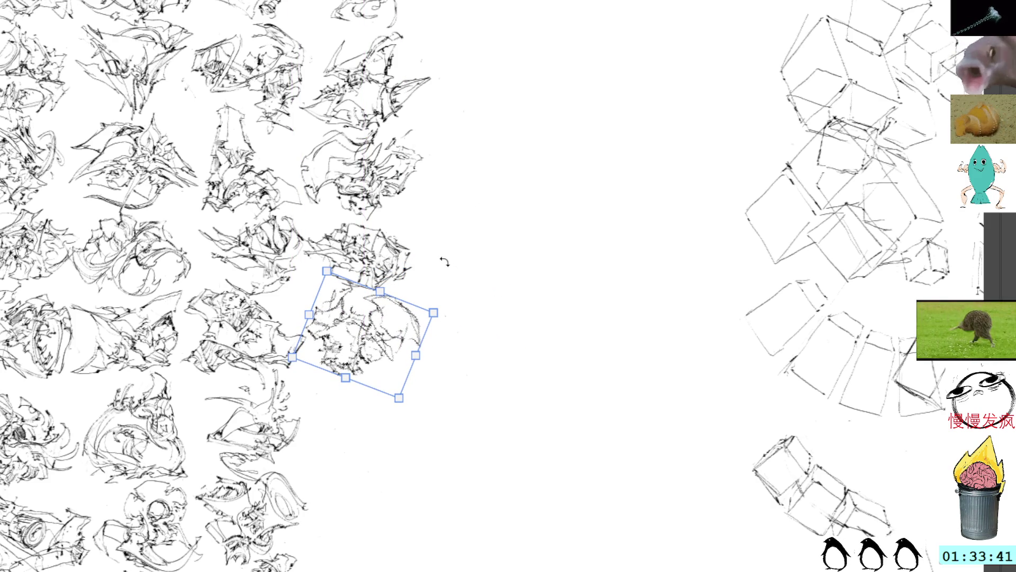
{"action": "key", "text": "Return"}
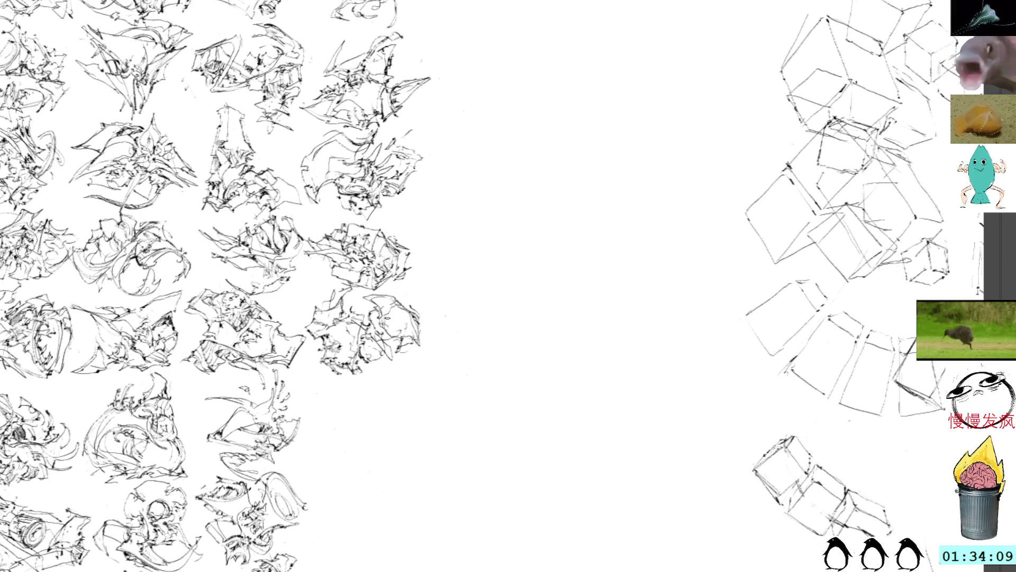
Pan to blank canvas and start a new sketch with a long thin stroke, hook and short strokes.
{"action": "left_click_drag", "start_coordinate": [384, 318], "coordinate": [410, 328]}
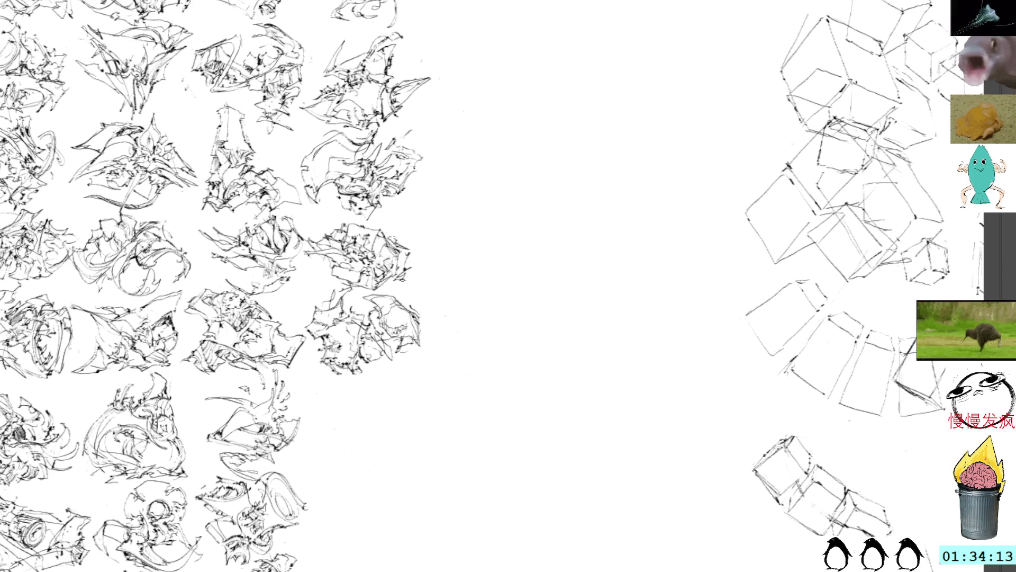
{"action": "mouse_move", "coordinate": [462, 277]}
{"action": "left_mouse_down"}
{"action": "mouse_move", "coordinate": [433, 263]}
{"action": "mouse_move", "coordinate": [424, 317]}
{"action": "left_mouse_up"}
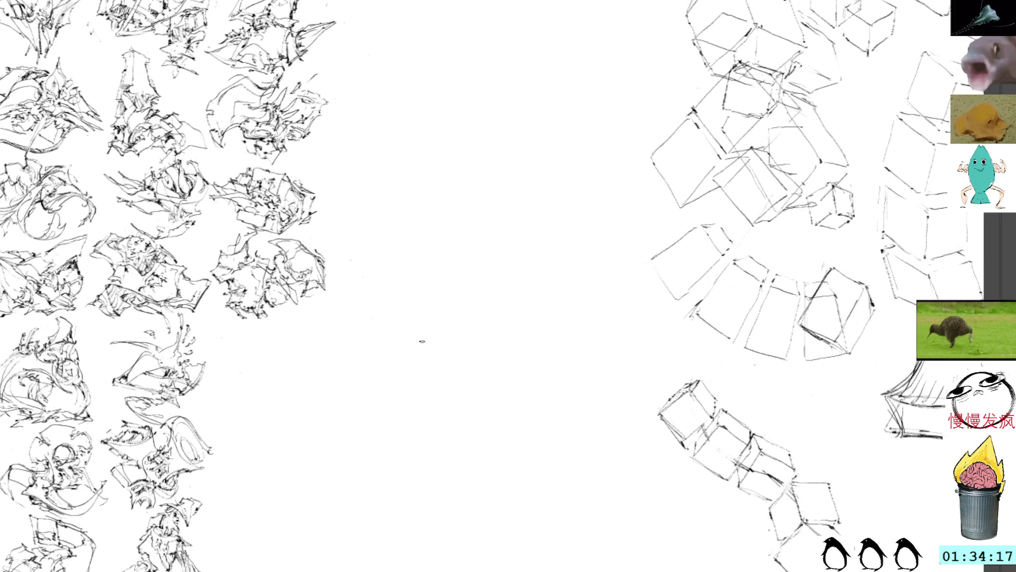
{"action": "key", "text": "ctrl+v"}
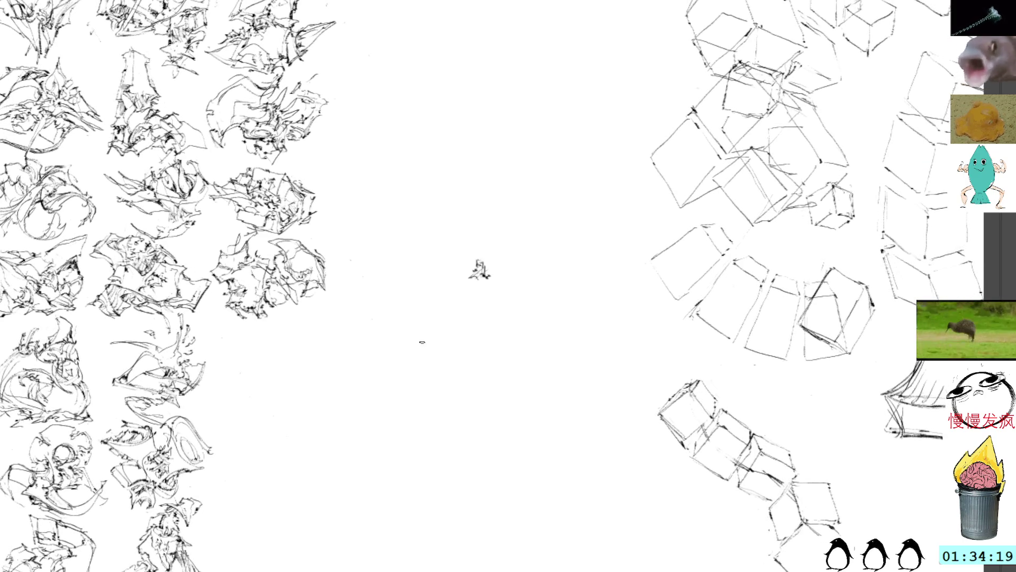
{"action": "mouse_move", "coordinate": [419, 250]}
{"action": "left_mouse_down"}
{"action": "mouse_move", "coordinate": [416, 280]}
{"action": "mouse_move", "coordinate": [474, 342]}
{"action": "mouse_move", "coordinate": [470, 354]}
{"action": "left_mouse_up"}
{"action": "mouse_move", "coordinate": [440, 290]}
{"action": "left_mouse_down"}
{"action": "mouse_move", "coordinate": [498, 367]}
{"action": "mouse_move", "coordinate": [501, 339]}
{"action": "mouse_move", "coordinate": [487, 331]}
{"action": "mouse_move", "coordinate": [489, 320]}
{"action": "mouse_move", "coordinate": [500, 331]}
{"action": "mouse_move", "coordinate": [506, 322]}
{"action": "mouse_move", "coordinate": [452, 323]}
{"action": "mouse_move", "coordinate": [437, 336]}
{"action": "mouse_move", "coordinate": [456, 344]}
{"action": "mouse_move", "coordinate": [446, 313]}
{"action": "left_mouse_up"}
{"action": "left_click_drag", "start_coordinate": [450, 310], "coordinate": [489, 318]}
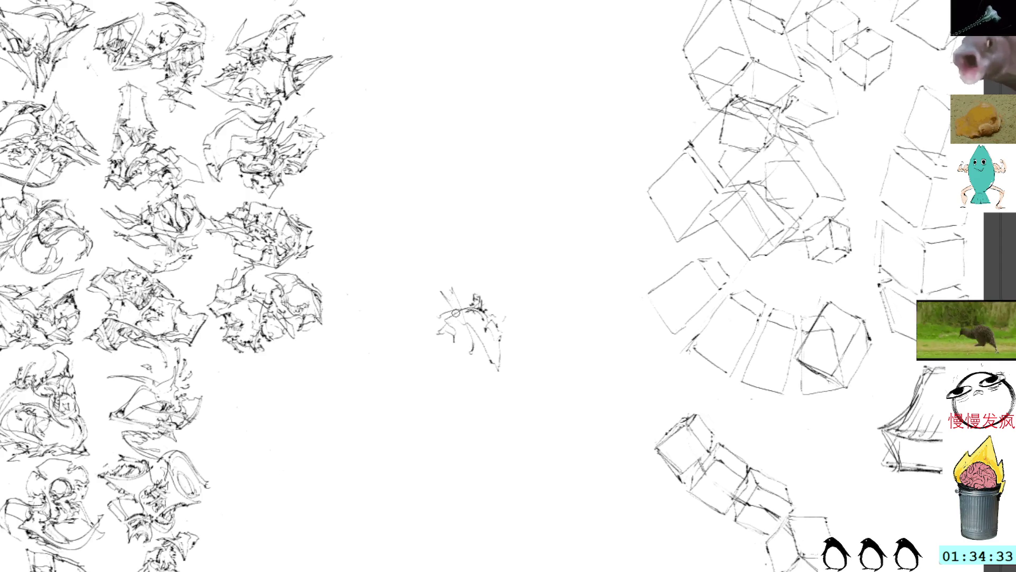
{"action": "mouse_move", "coordinate": [468, 311]}
{"action": "left_mouse_down"}
{"action": "mouse_move", "coordinate": [482, 317]}
{"action": "mouse_move", "coordinate": [433, 349]}
{"action": "mouse_move", "coordinate": [455, 365]}
{"action": "mouse_move", "coordinate": [482, 364]}
{"action": "left_mouse_up"}
Add strokes along the sketch's bottom, left edge and top left, undoing a few unwanted ones.
{"action": "left_click_drag", "start_coordinate": [459, 330], "coordinate": [451, 351]}
{"action": "left_click_drag", "start_coordinate": [432, 314], "coordinate": [423, 318]}
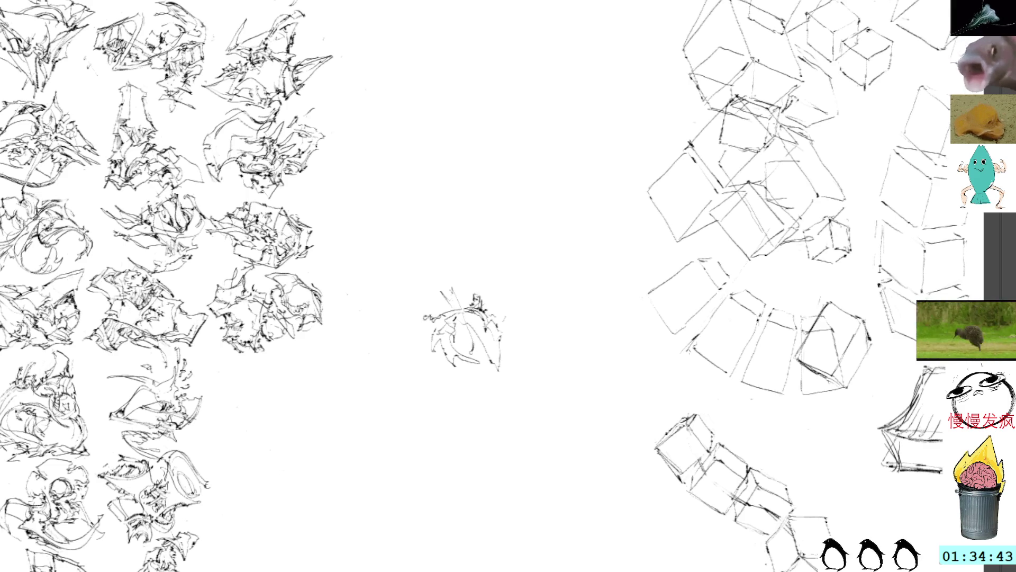
{"action": "mouse_move", "coordinate": [425, 311]}
{"action": "left_mouse_down"}
{"action": "mouse_move", "coordinate": [419, 321]}
{"action": "mouse_move", "coordinate": [438, 327]}
{"action": "mouse_move", "coordinate": [441, 317]}
{"action": "left_mouse_up"}
{"action": "key", "text": "ctrl+z"}
{"action": "key", "text": "ctrl+z"}
{"action": "key", "text": "ctrl+z"}
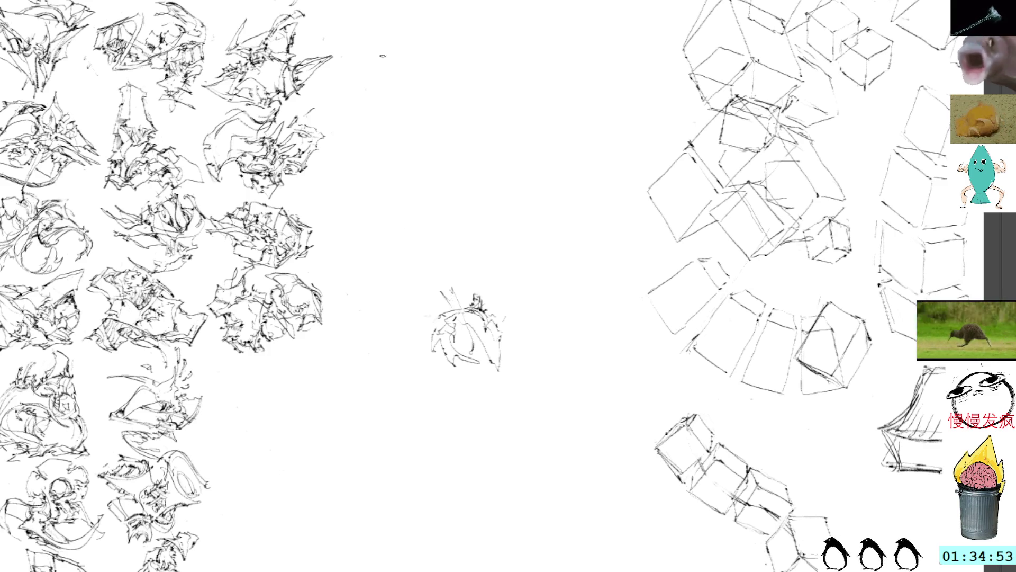
{"action": "mouse_move", "coordinate": [441, 315]}
{"action": "left_mouse_down"}
{"action": "mouse_move", "coordinate": [427, 333]}
{"action": "mouse_move", "coordinate": [431, 348]}
{"action": "mouse_move", "coordinate": [465, 370]}
{"action": "mouse_move", "coordinate": [488, 362]}
{"action": "mouse_move", "coordinate": [460, 342]}
{"action": "mouse_move", "coordinate": [441, 307]}
{"action": "mouse_move", "coordinate": [465, 317]}
{"action": "mouse_move", "coordinate": [435, 319]}
{"action": "mouse_move", "coordinate": [445, 306]}
{"action": "left_mouse_up"}
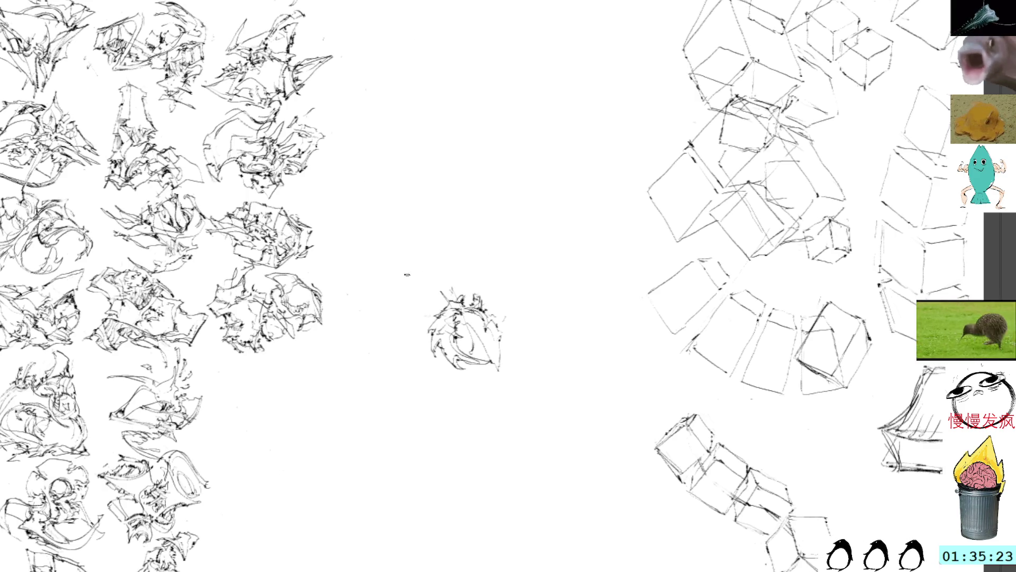
{"action": "mouse_move", "coordinate": [442, 292]}
{"action": "left_mouse_down"}
{"action": "mouse_move", "coordinate": [424, 290]}
{"action": "mouse_move", "coordinate": [441, 309]}
{"action": "left_mouse_up"}
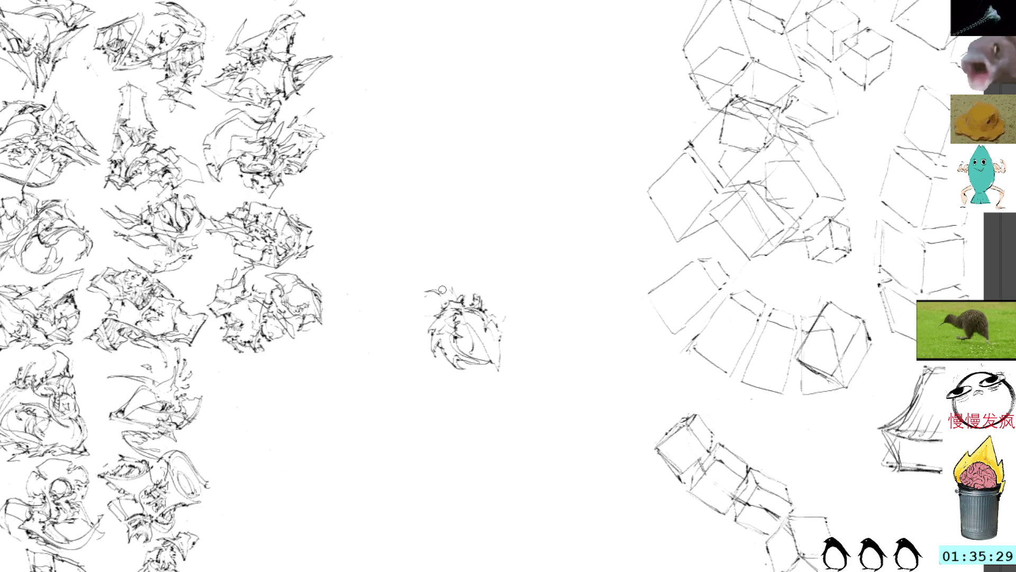
{"action": "mouse_move", "coordinate": [456, 289]}
{"action": "left_mouse_down"}
{"action": "mouse_move", "coordinate": [435, 303]}
{"action": "mouse_move", "coordinate": [474, 329]}
{"action": "mouse_move", "coordinate": [474, 354]}
{"action": "mouse_move", "coordinate": [479, 333]}
{"action": "mouse_move", "coordinate": [462, 349]}
{"action": "mouse_move", "coordinate": [487, 341]}
{"action": "mouse_move", "coordinate": [469, 331]}
{"action": "left_mouse_up"}
{"action": "key", "text": "ctrl+z"}
{"action": "key", "text": "ctrl+z"}
{"action": "key", "text": "ctrl+z"}
{"action": "key", "text": "ctrl+z"}
{"action": "key", "text": "ctrl+z"}
{"action": "key", "text": "ctrl+z"}
Develop the swirl with strokes through its middle, a top-right curve, and marks along its right and lower edges.
{"action": "mouse_move", "coordinate": [487, 333]}
{"action": "left_mouse_down"}
{"action": "mouse_move", "coordinate": [467, 314]}
{"action": "mouse_move", "coordinate": [487, 336]}
{"action": "mouse_move", "coordinate": [473, 351]}
{"action": "left_mouse_up"}
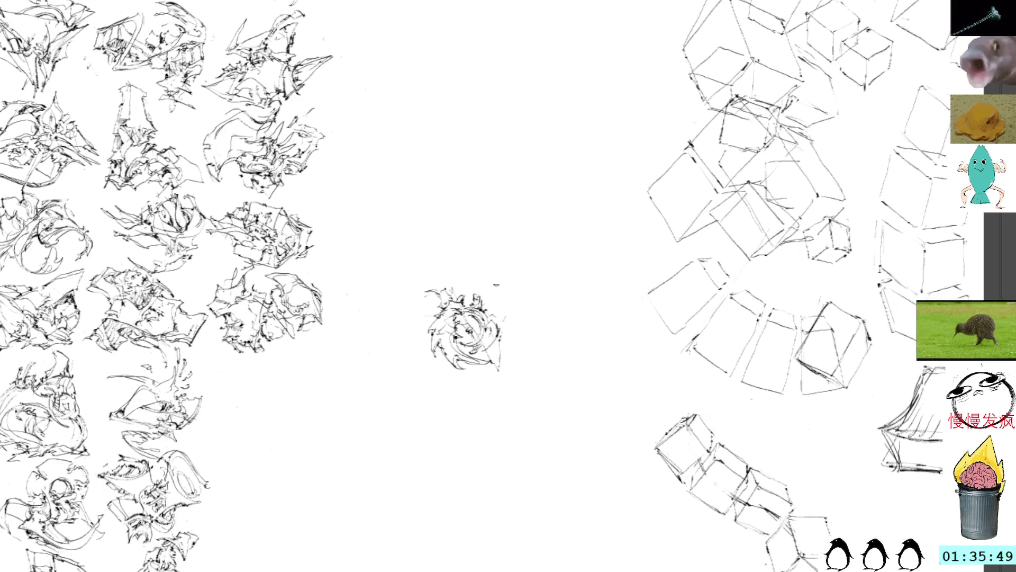
{"action": "left_click_drag", "start_coordinate": [475, 293], "coordinate": [509, 313]}
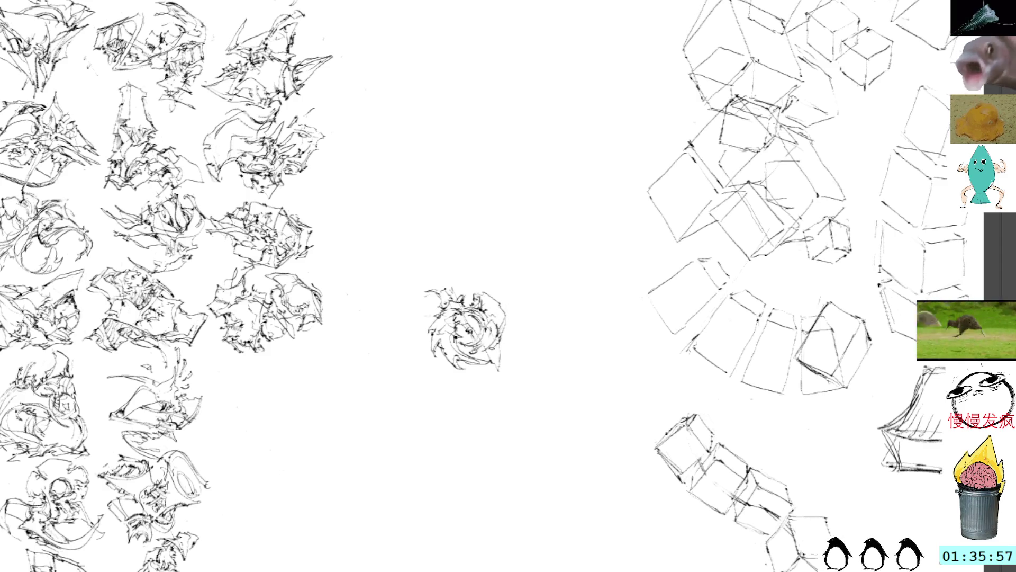
{"action": "left_click_drag", "start_coordinate": [500, 306], "coordinate": [520, 339]}
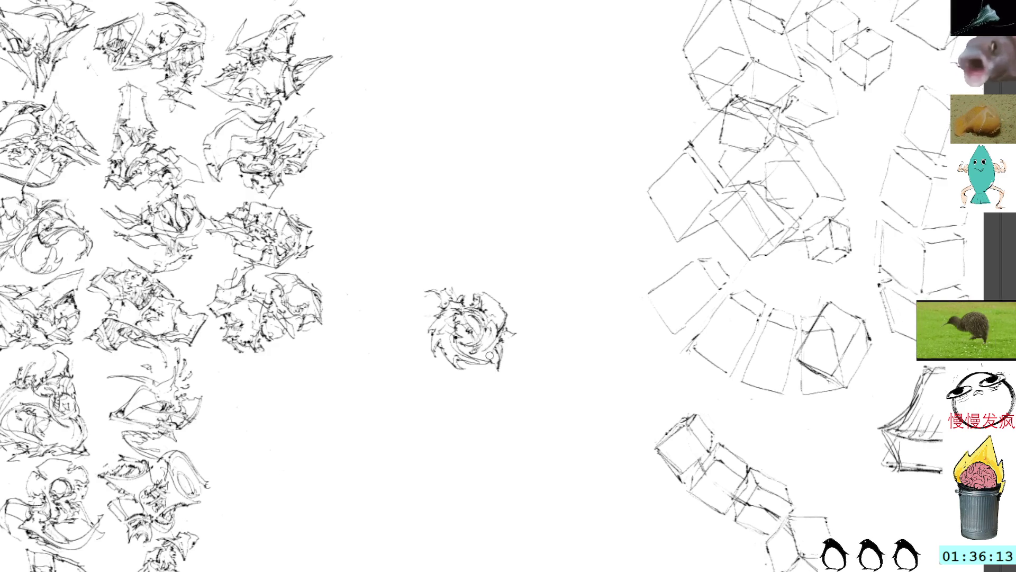
{"action": "left_click_drag", "start_coordinate": [490, 354], "coordinate": [501, 362]}
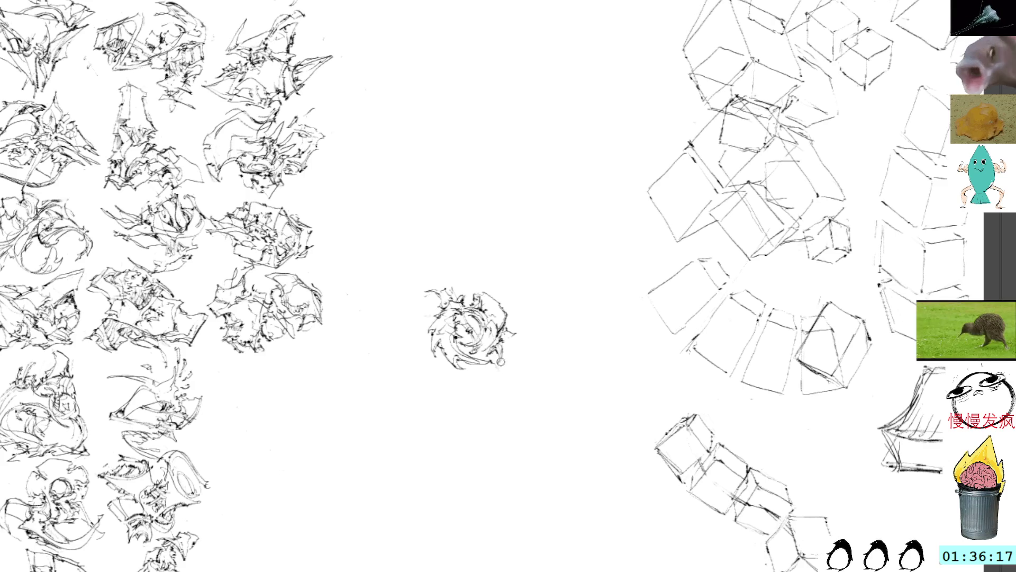
{"action": "mouse_move", "coordinate": [502, 362]}
{"action": "left_mouse_down"}
{"action": "mouse_move", "coordinate": [489, 371]}
{"action": "mouse_move", "coordinate": [520, 330]}
{"action": "mouse_move", "coordinate": [508, 331]}
{"action": "mouse_move", "coordinate": [516, 307]}
{"action": "mouse_move", "coordinate": [480, 288]}
{"action": "left_mouse_up"}
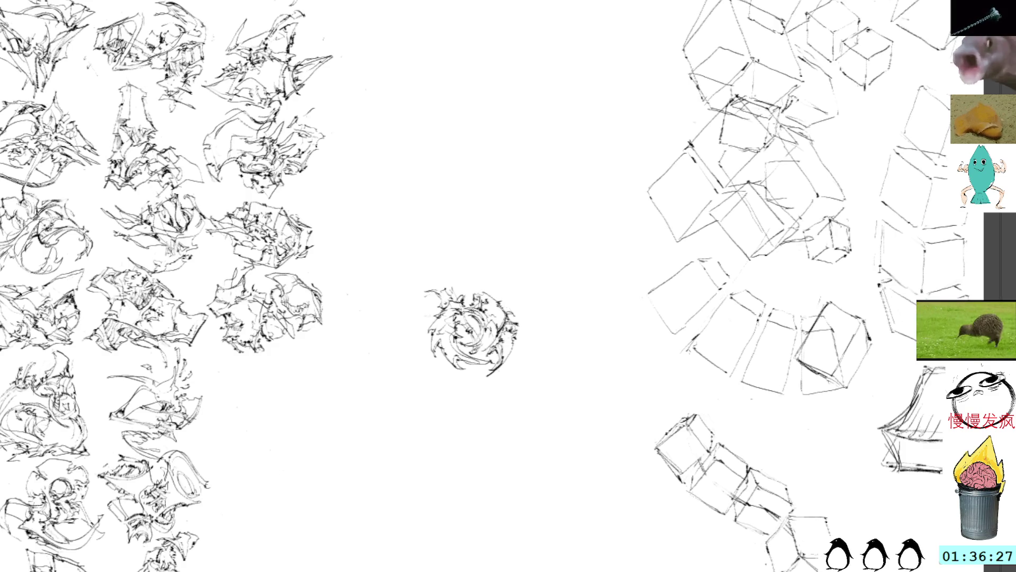
Move the swirl sketch down-left into the grid below the fourth column's last sketch.
{"action": "key", "text": "ctrl+t"}
{"action": "mouse_move", "coordinate": [455, 328]}
{"action": "left_mouse_down"}
{"action": "mouse_move", "coordinate": [338, 398]}
{"action": "mouse_move", "coordinate": [273, 395]}
{"action": "mouse_move", "coordinate": [440, 202]}
{"action": "mouse_move", "coordinate": [391, 296]}
{"action": "mouse_move", "coordinate": [349, 455]}
{"action": "left_mouse_up"}
{"action": "left_click_drag", "start_coordinate": [429, 274], "coordinate": [438, 322]}
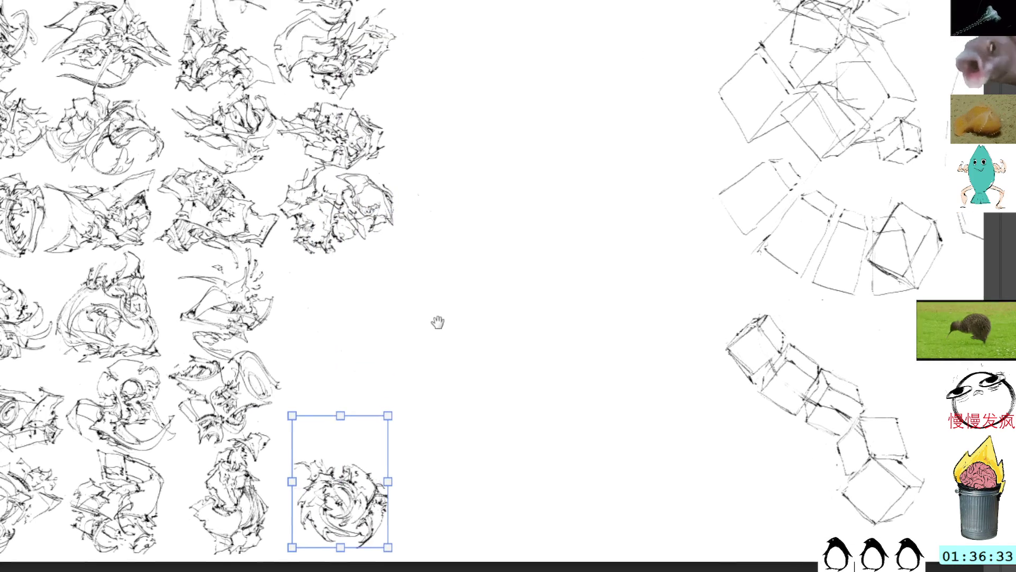
Commit the swirl sketch's grid position and pan to bring empty canvas into view.
{"action": "key", "text": "Return"}
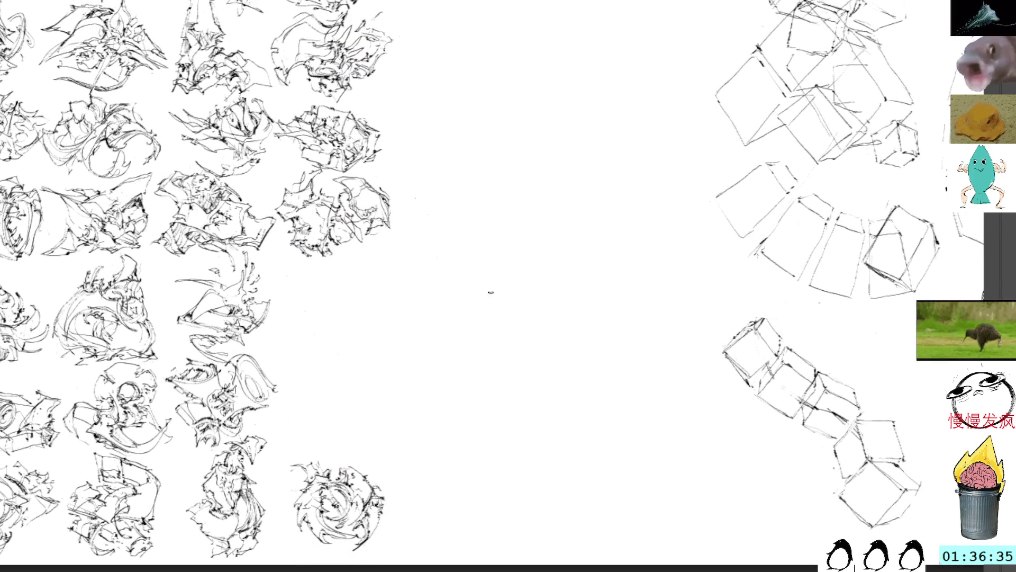
{"action": "left_click_drag", "start_coordinate": [477, 294], "coordinate": [452, 314]}
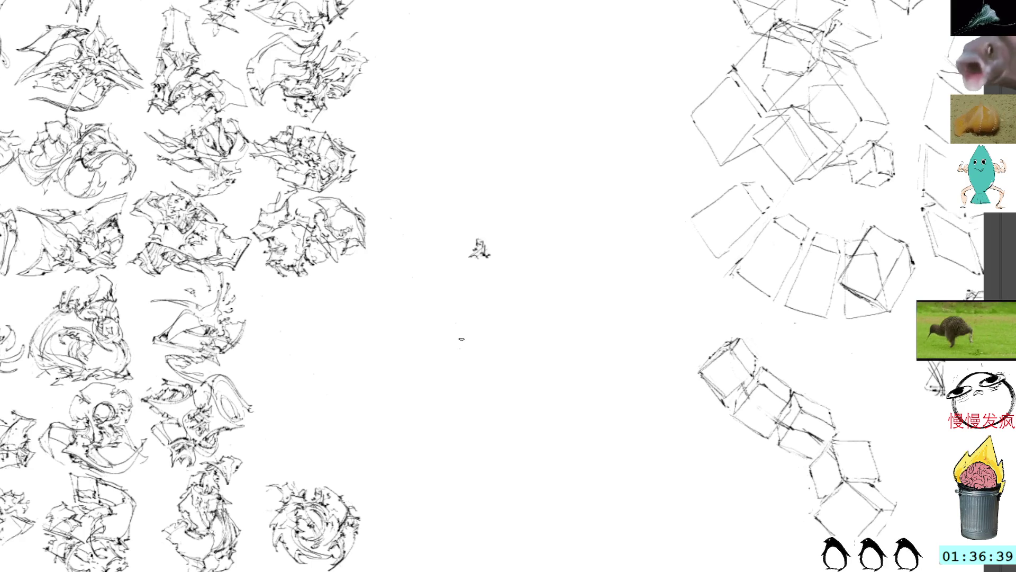
{"action": "scroll", "coordinate": [462, 244], "scroll_direction": "up", "scroll_amount": 1}
Draw the new figure's first lines, a leg and a curving arm, undoing the last loop stroke.
{"action": "mouse_move", "coordinate": [448, 318]}
{"action": "left_mouse_down"}
{"action": "mouse_move", "coordinate": [478, 302]}
{"action": "mouse_move", "coordinate": [480, 334]}
{"action": "mouse_move", "coordinate": [492, 320]}
{"action": "mouse_move", "coordinate": [486, 314]}
{"action": "mouse_move", "coordinate": [488, 335]}
{"action": "mouse_move", "coordinate": [461, 341]}
{"action": "mouse_move", "coordinate": [475, 353]}
{"action": "mouse_move", "coordinate": [497, 317]}
{"action": "left_mouse_up"}
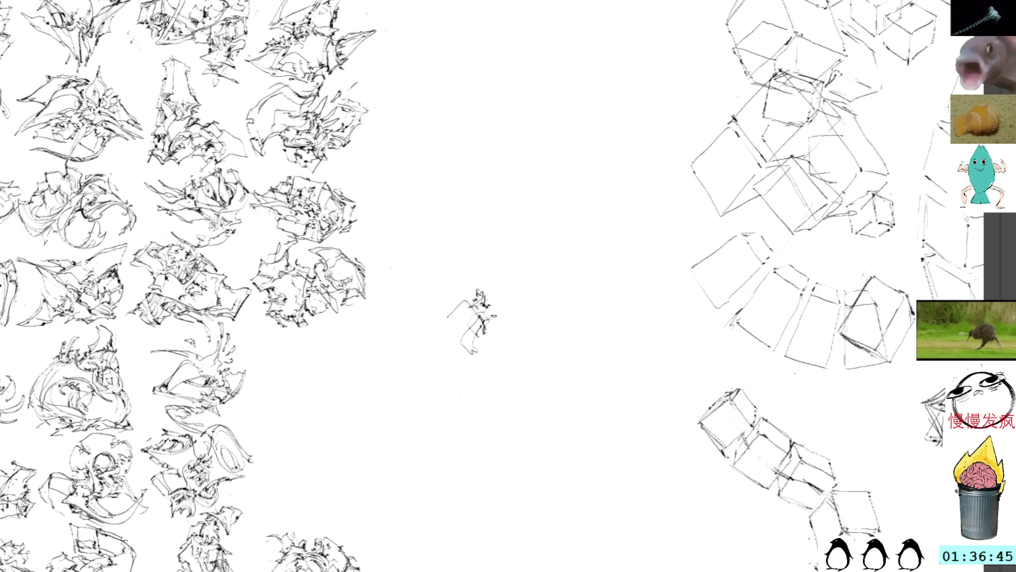
{"action": "mouse_move", "coordinate": [488, 355]}
{"action": "left_mouse_down"}
{"action": "mouse_move", "coordinate": [486, 380]}
{"action": "mouse_move", "coordinate": [493, 317]}
{"action": "mouse_move", "coordinate": [508, 347]}
{"action": "mouse_move", "coordinate": [454, 343]}
{"action": "mouse_move", "coordinate": [463, 368]}
{"action": "mouse_move", "coordinate": [464, 347]}
{"action": "mouse_move", "coordinate": [485, 375]}
{"action": "mouse_move", "coordinate": [488, 348]}
{"action": "mouse_move", "coordinate": [465, 364]}
{"action": "mouse_move", "coordinate": [508, 354]}
{"action": "mouse_move", "coordinate": [497, 385]}
{"action": "mouse_move", "coordinate": [459, 381]}
{"action": "mouse_move", "coordinate": [482, 368]}
{"action": "left_mouse_up"}
{"action": "key", "text": "ctrl+z"}
{"action": "key", "text": "ctrl+z"}
{"action": "key", "text": "ctrl+z"}
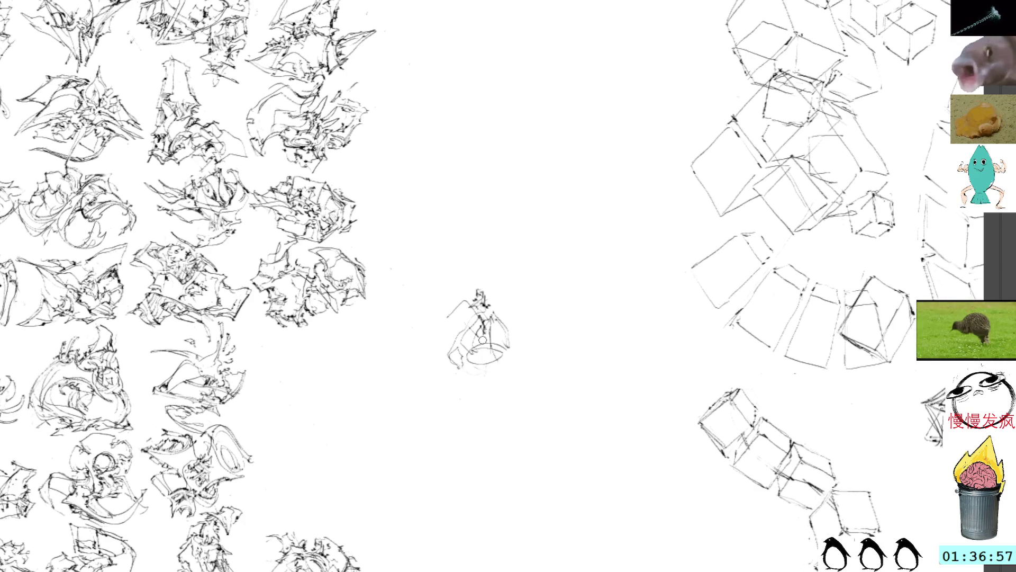
Add small, curled and short strokes along the figure's right and left edges.
{"action": "mouse_move", "coordinate": [483, 342]}
{"action": "left_mouse_down"}
{"action": "mouse_move", "coordinate": [494, 342]}
{"action": "mouse_move", "coordinate": [485, 325]}
{"action": "left_mouse_up"}
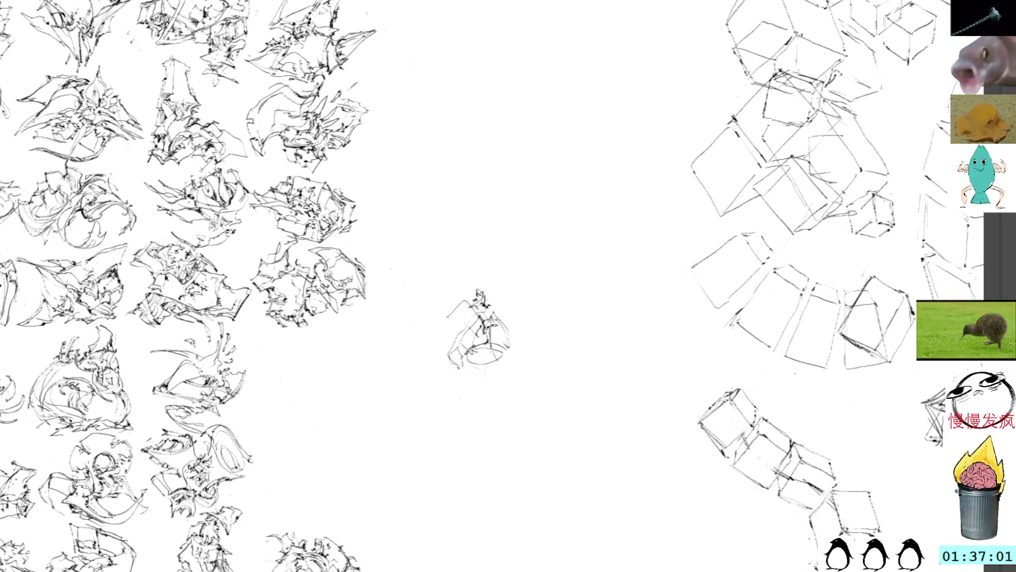
{"action": "mouse_move", "coordinate": [497, 328]}
{"action": "left_mouse_down"}
{"action": "mouse_move", "coordinate": [490, 335]}
{"action": "mouse_move", "coordinate": [504, 332]}
{"action": "mouse_move", "coordinate": [509, 345]}
{"action": "mouse_move", "coordinate": [506, 321]}
{"action": "left_mouse_up"}
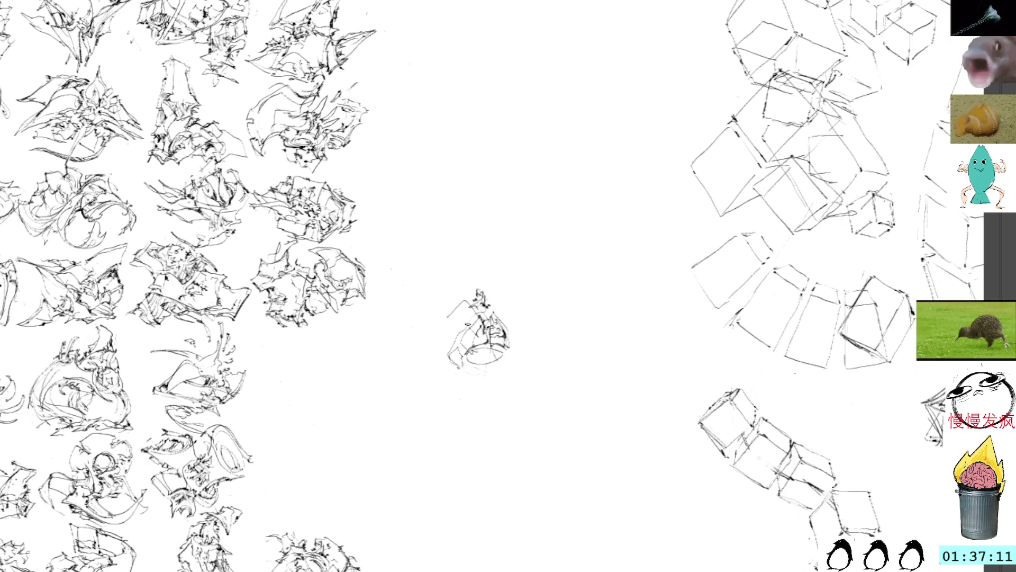
{"action": "mouse_move", "coordinate": [470, 309]}
{"action": "left_mouse_down"}
{"action": "mouse_move", "coordinate": [444, 381]}
{"action": "mouse_move", "coordinate": [507, 369]}
{"action": "mouse_move", "coordinate": [513, 341]}
{"action": "mouse_move", "coordinate": [498, 320]}
{"action": "left_mouse_up"}
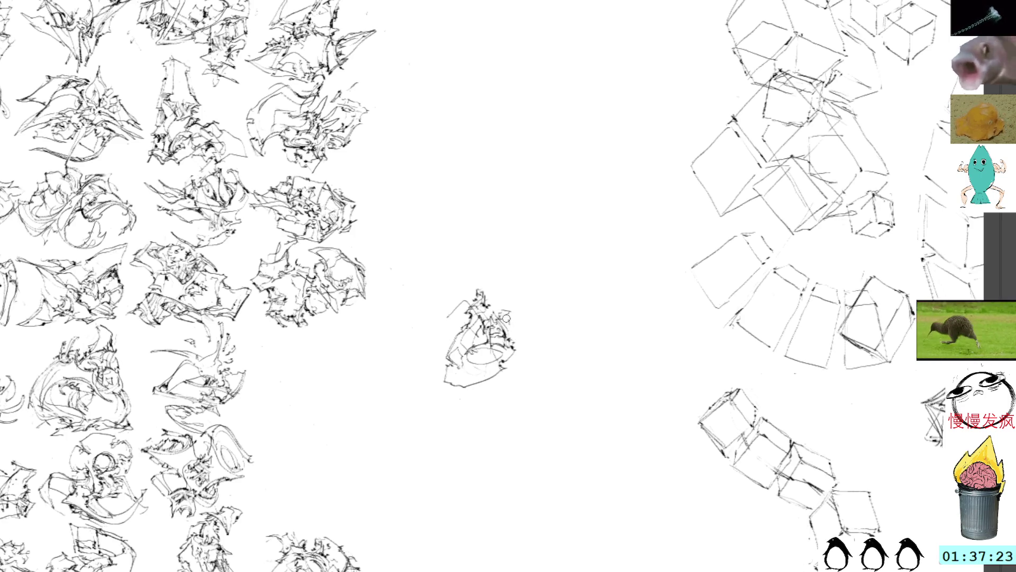
{"action": "left_click_drag", "start_coordinate": [509, 313], "coordinate": [522, 335]}
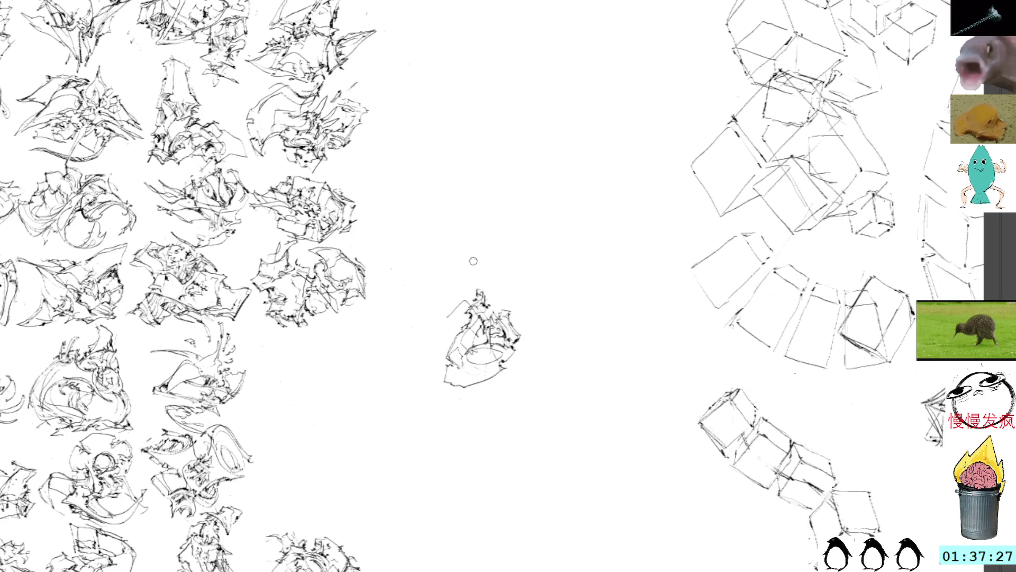
{"action": "left_click_drag", "start_coordinate": [453, 314], "coordinate": [444, 330]}
{"action": "mouse_move", "coordinate": [456, 326]}
{"action": "left_mouse_down"}
{"action": "mouse_move", "coordinate": [443, 347]}
{"action": "mouse_move", "coordinate": [455, 309]}
{"action": "left_mouse_up"}
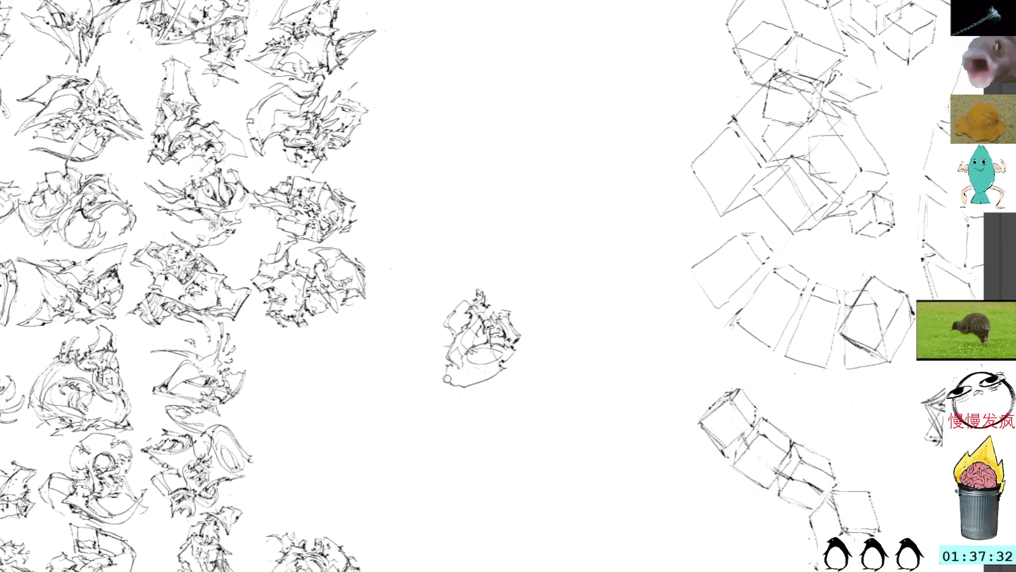
Add curved strokes along the sketch's bottom and upper-left, then undo the upper-left arcs.
{"action": "mouse_move", "coordinate": [445, 386]}
{"action": "left_mouse_down"}
{"action": "mouse_move", "coordinate": [507, 359]}
{"action": "mouse_move", "coordinate": [507, 374]}
{"action": "mouse_move", "coordinate": [520, 359]}
{"action": "left_mouse_up"}
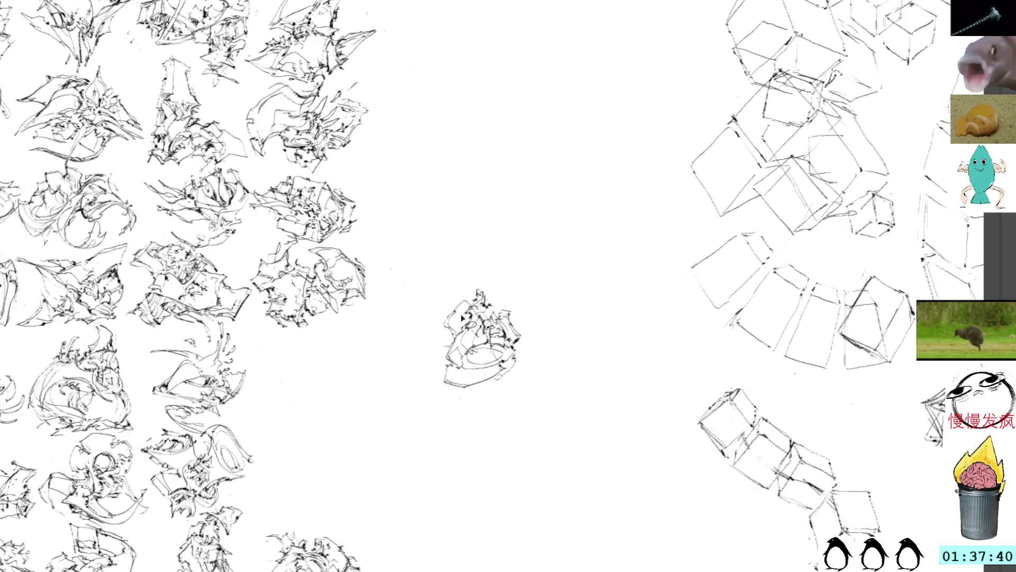
{"action": "mouse_move", "coordinate": [463, 303]}
{"action": "left_mouse_down"}
{"action": "mouse_move", "coordinate": [433, 333]}
{"action": "mouse_move", "coordinate": [451, 325]}
{"action": "mouse_move", "coordinate": [451, 303]}
{"action": "left_mouse_up"}
{"action": "key", "text": "ctrl+z"}
{"action": "key", "text": "ctrl+z"}
{"action": "key", "text": "ctrl+z"}
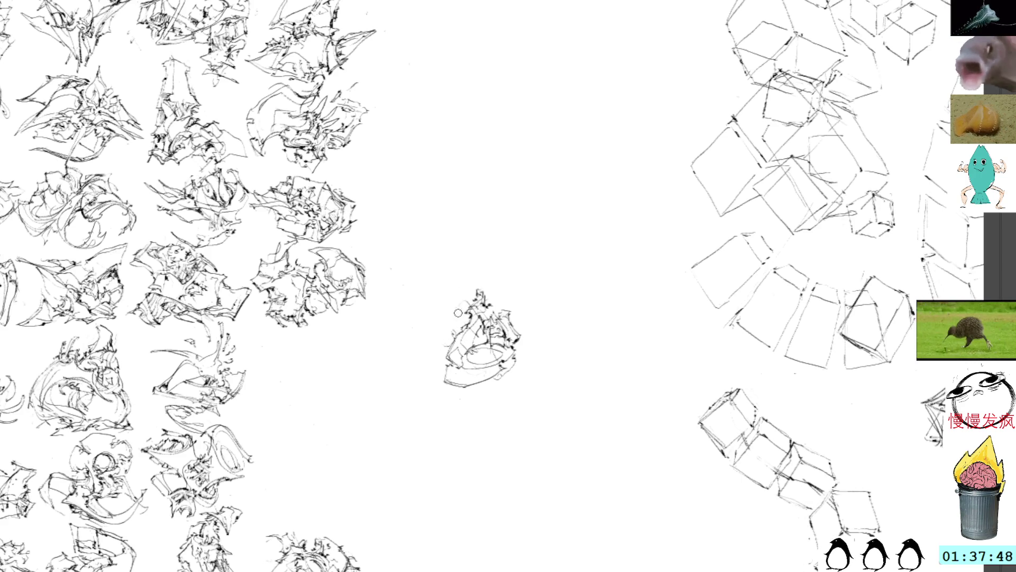
Redraw the sketch's left arc with extra curves and small dark strokes near the upper-left edge.
{"action": "mouse_move", "coordinate": [459, 306]}
{"action": "left_mouse_down"}
{"action": "mouse_move", "coordinate": [435, 333]}
{"action": "mouse_move", "coordinate": [445, 354]}
{"action": "left_mouse_up"}
{"action": "mouse_move", "coordinate": [461, 307]}
{"action": "left_mouse_down"}
{"action": "mouse_move", "coordinate": [449, 312]}
{"action": "mouse_move", "coordinate": [441, 350]}
{"action": "left_mouse_up"}
{"action": "mouse_move", "coordinate": [456, 313]}
{"action": "left_mouse_down"}
{"action": "mouse_move", "coordinate": [437, 345]}
{"action": "mouse_move", "coordinate": [457, 327]}
{"action": "mouse_move", "coordinate": [437, 339]}
{"action": "left_mouse_up"}
{"action": "mouse_move", "coordinate": [469, 312]}
{"action": "left_mouse_down"}
{"action": "mouse_move", "coordinate": [441, 324]}
{"action": "mouse_move", "coordinate": [459, 308]}
{"action": "mouse_move", "coordinate": [330, 463]}
{"action": "left_mouse_up"}
{"action": "left_click", "coordinate": [491, 330]}
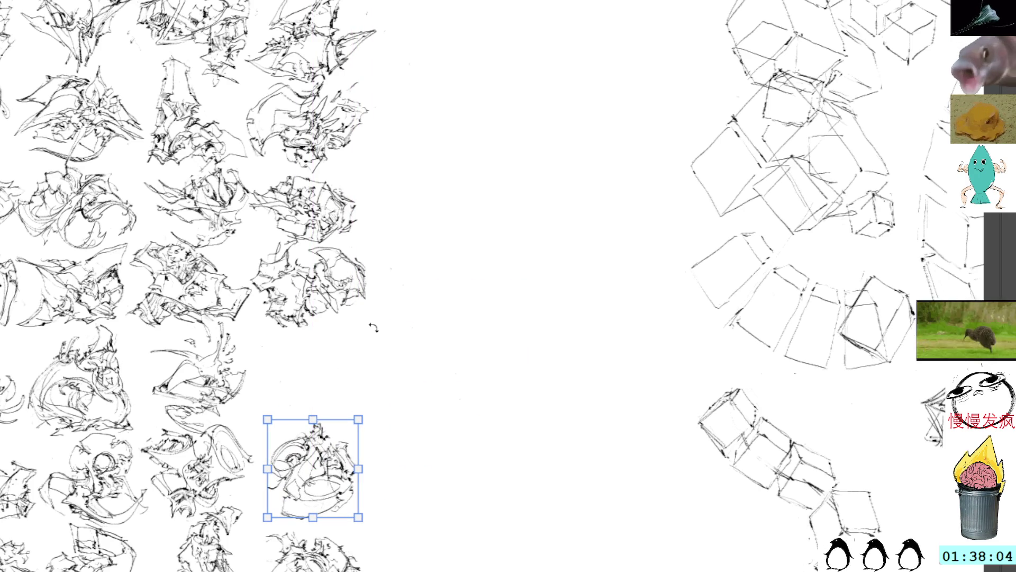
Commit the sketch's position above the swirl and pan the view up-right, then left.
{"action": "key", "text": "ctrl+d"}
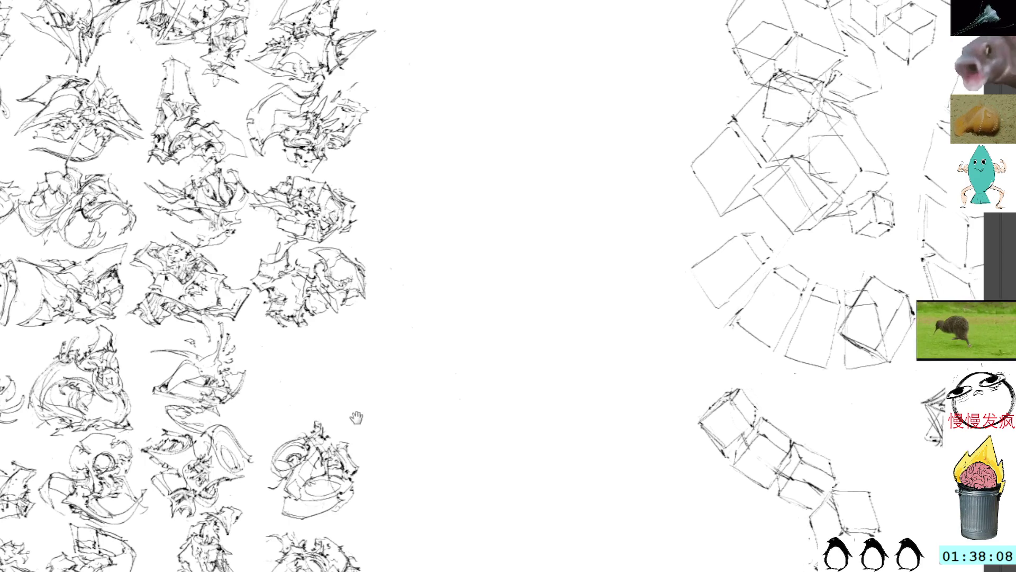
{"action": "left_click_drag", "start_coordinate": [356, 422], "coordinate": [391, 350]}
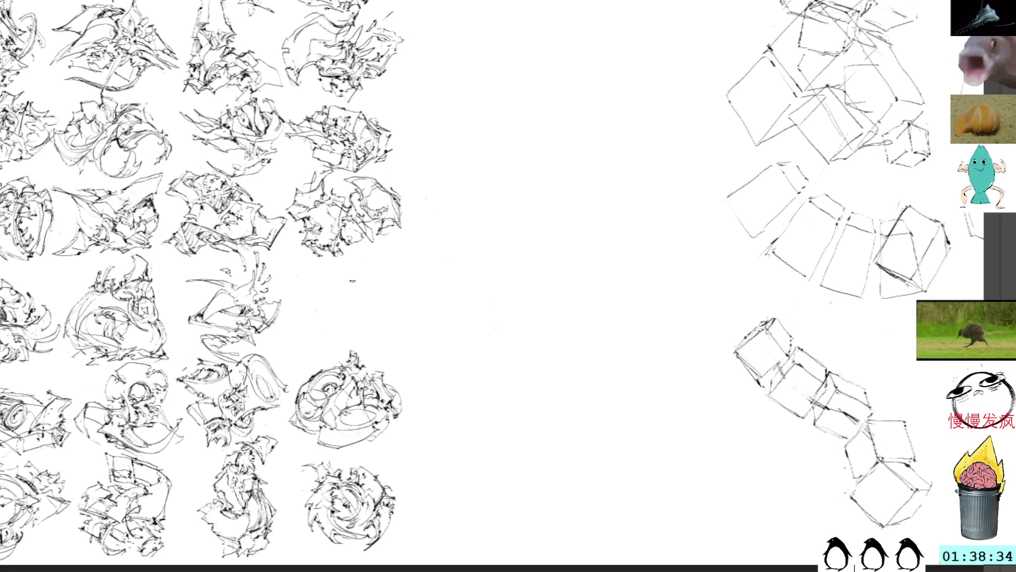
{"action": "mouse_move", "coordinate": [535, 220]}
{"action": "left_mouse_down"}
{"action": "mouse_move", "coordinate": [506, 213]}
{"action": "mouse_move", "coordinate": [478, 240]}
{"action": "left_mouse_up"}
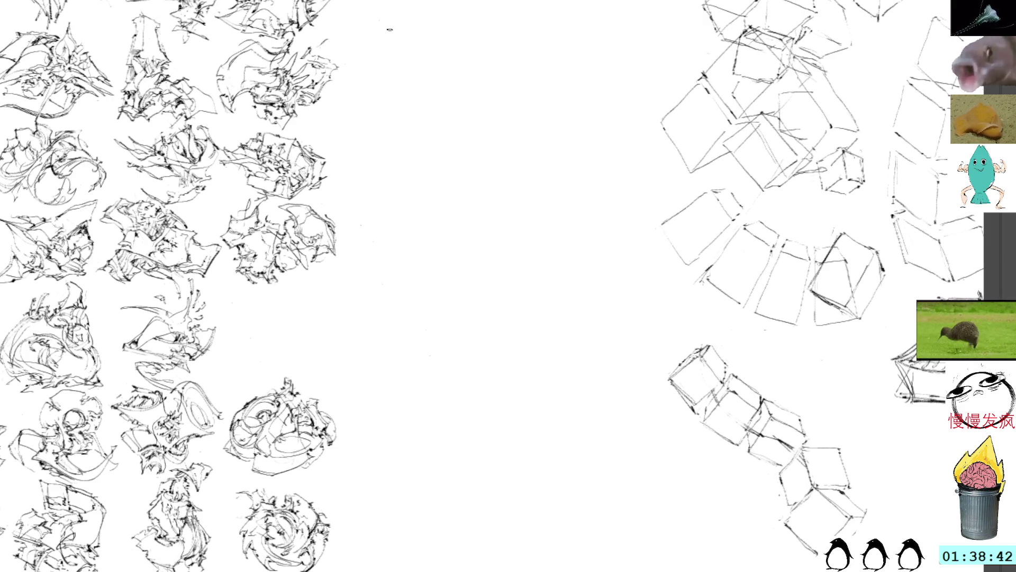
Begin a small new scribble in the blank canvas right of the grid.
{"action": "mouse_move", "coordinate": [449, 260]}
{"action": "left_mouse_down"}
{"action": "mouse_move", "coordinate": [482, 249]}
{"action": "mouse_move", "coordinate": [489, 258]}
{"action": "left_mouse_up"}
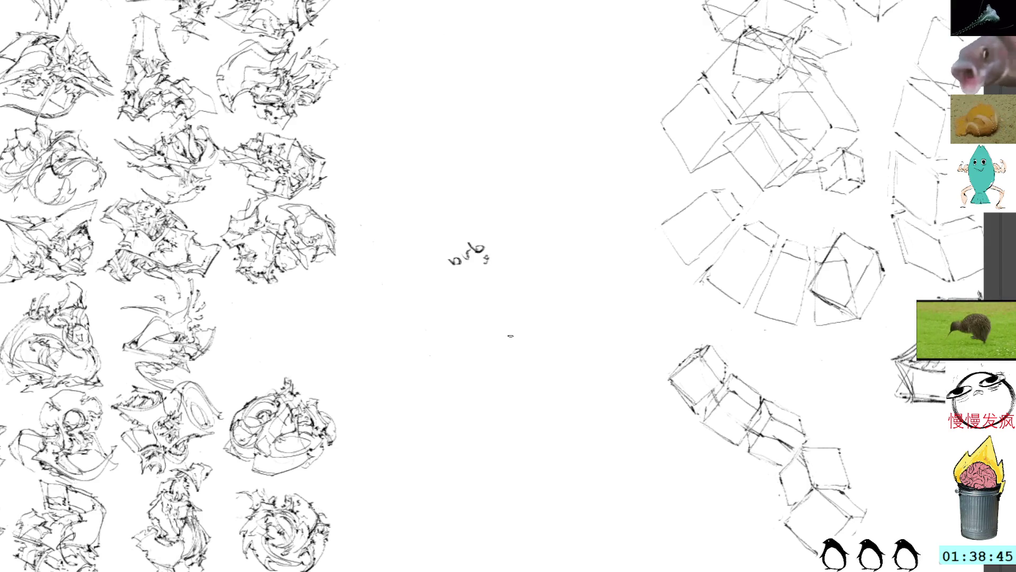
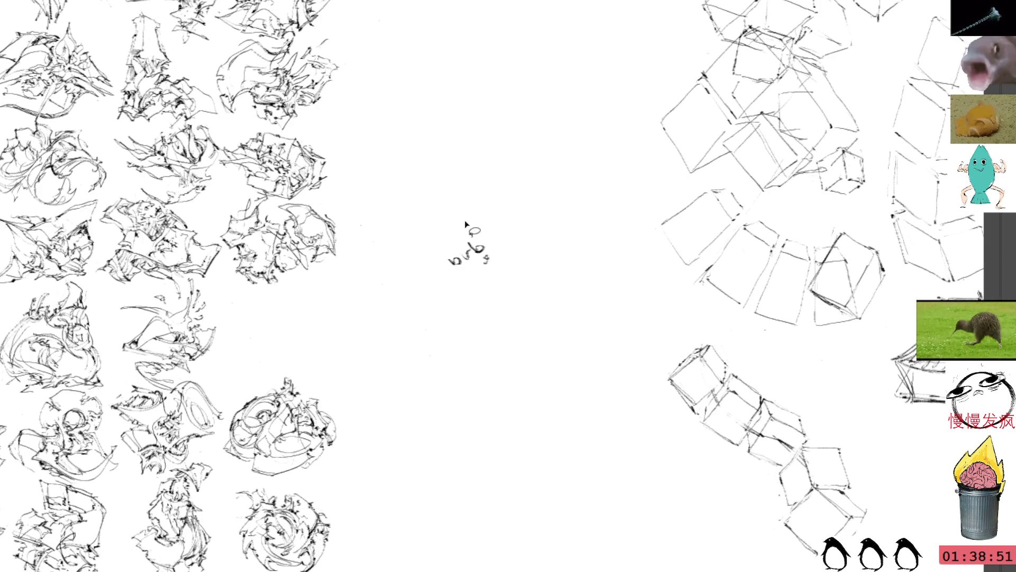
Lasso the stray scribble at the canvas centre, delete it, and deselect.
{"action": "left_click_drag", "start_coordinate": [469, 213], "coordinate": [500, 212]}
{"action": "key", "text": "Delete"}
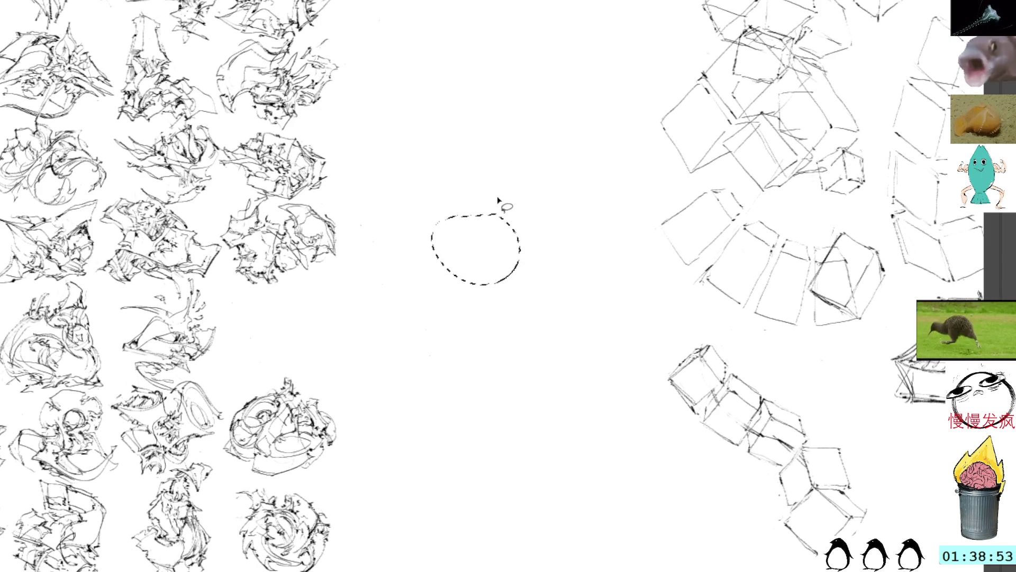
{"action": "key", "text": "ctrl+d"}
With the brush, zoom in on the blank middle and draw the first curving strokes of a new sketch.
{"action": "key", "text": "b"}
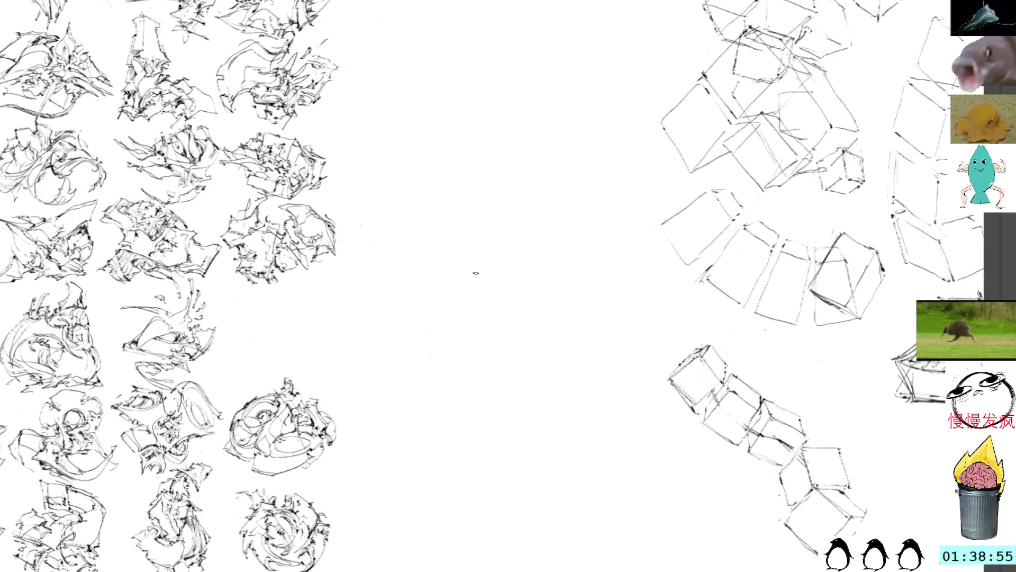
{"action": "left_click_drag", "start_coordinate": [477, 275], "coordinate": [505, 305]}
{"action": "key", "text": "t"}
{"action": "key", "text": "ctrl+v"}
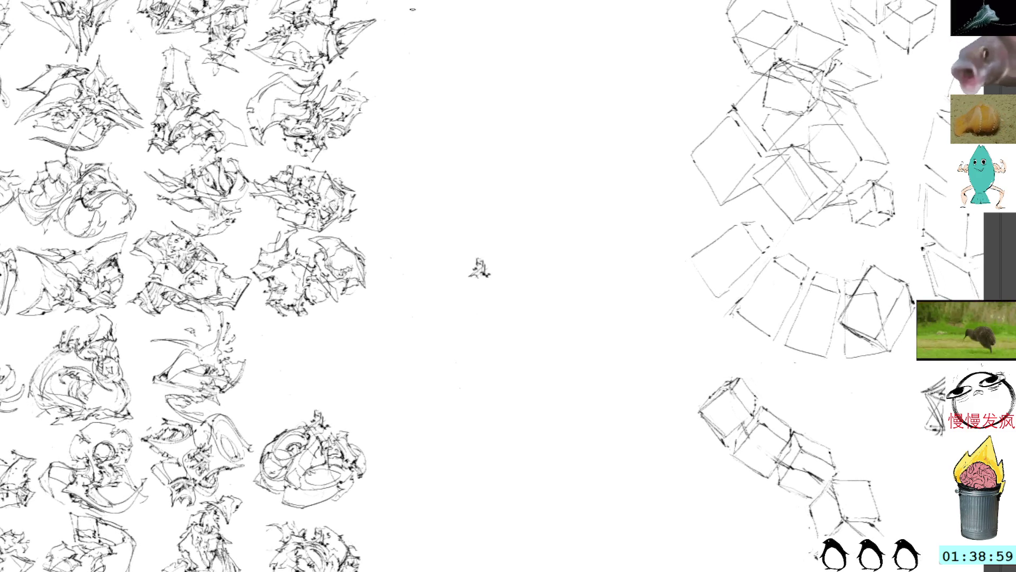
{"action": "left_click_drag", "start_coordinate": [456, 282], "coordinate": [469, 303]}
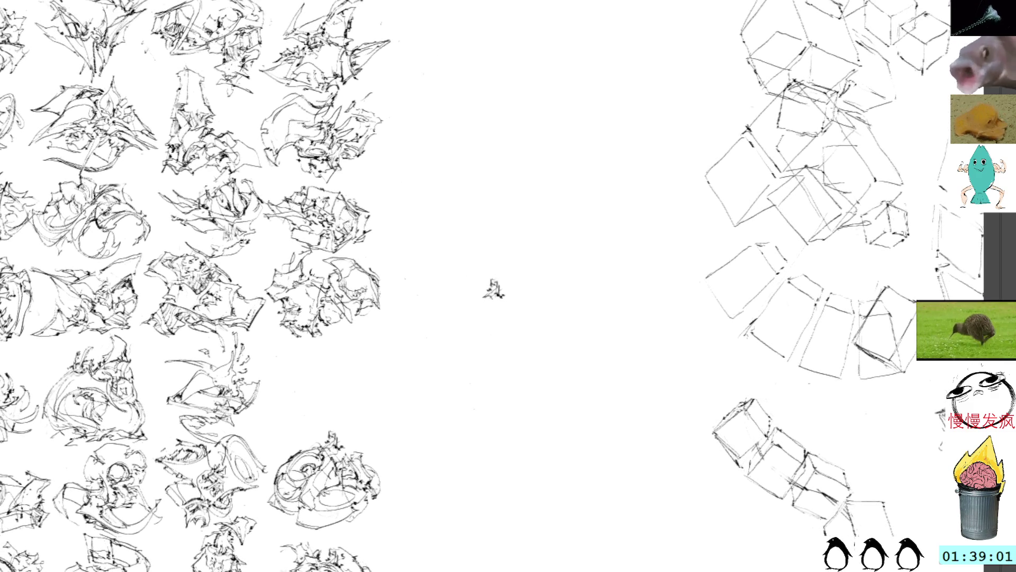
{"action": "mouse_move", "coordinate": [495, 292]}
{"action": "left_mouse_down"}
{"action": "mouse_move", "coordinate": [470, 332]}
{"action": "mouse_move", "coordinate": [482, 322]}
{"action": "mouse_move", "coordinate": [523, 349]}
{"action": "mouse_move", "coordinate": [493, 315]}
{"action": "mouse_move", "coordinate": [505, 318]}
{"action": "left_mouse_up"}
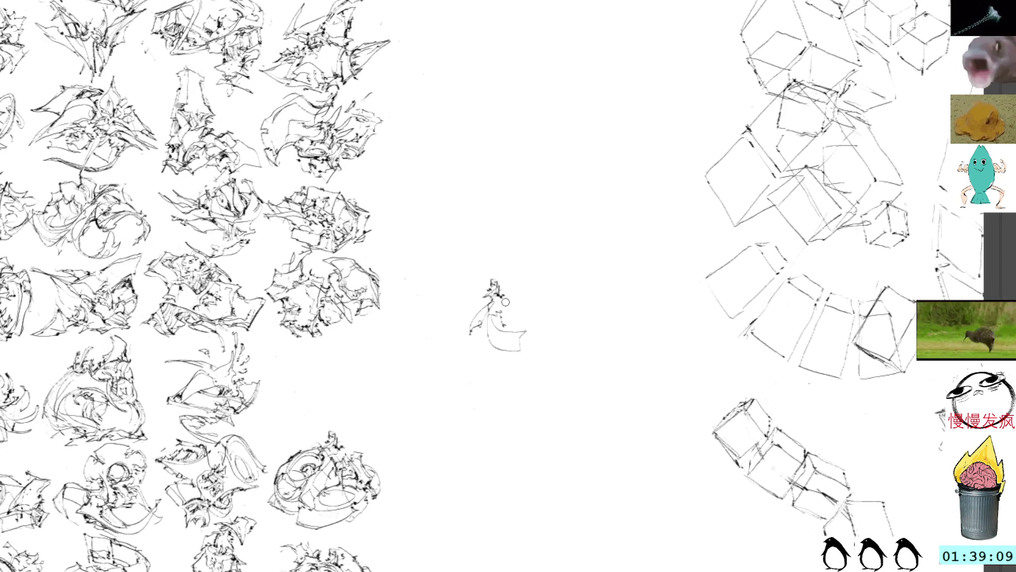
{"action": "mouse_move", "coordinate": [497, 312]}
{"action": "left_mouse_down"}
{"action": "mouse_move", "coordinate": [518, 329]}
{"action": "mouse_move", "coordinate": [513, 323]}
{"action": "left_mouse_up"}
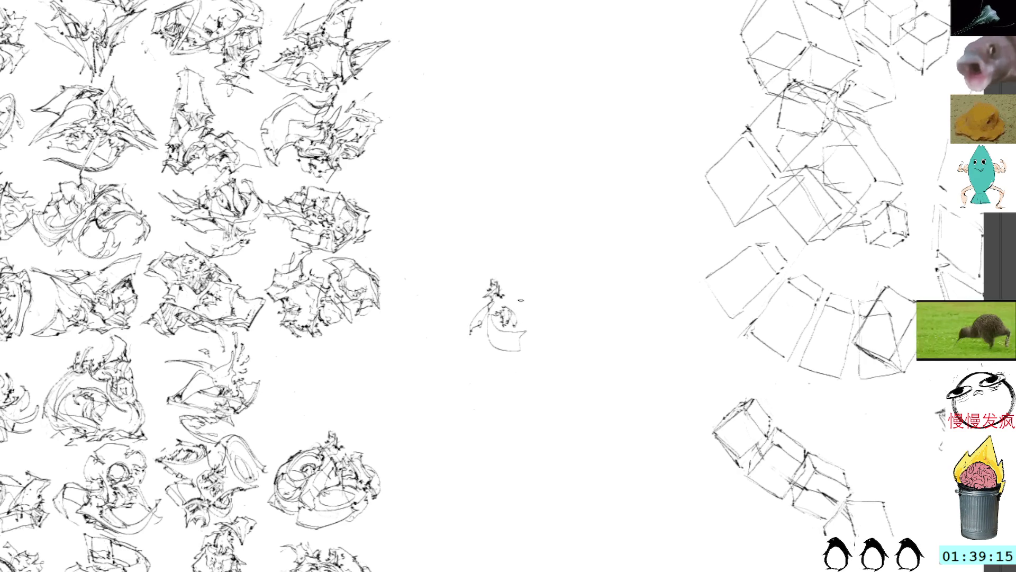
{"action": "mouse_move", "coordinate": [518, 311]}
{"action": "left_mouse_down"}
{"action": "mouse_move", "coordinate": [531, 324]}
{"action": "mouse_move", "coordinate": [512, 327]}
{"action": "mouse_move", "coordinate": [543, 333]}
{"action": "mouse_move", "coordinate": [524, 340]}
{"action": "left_mouse_up"}
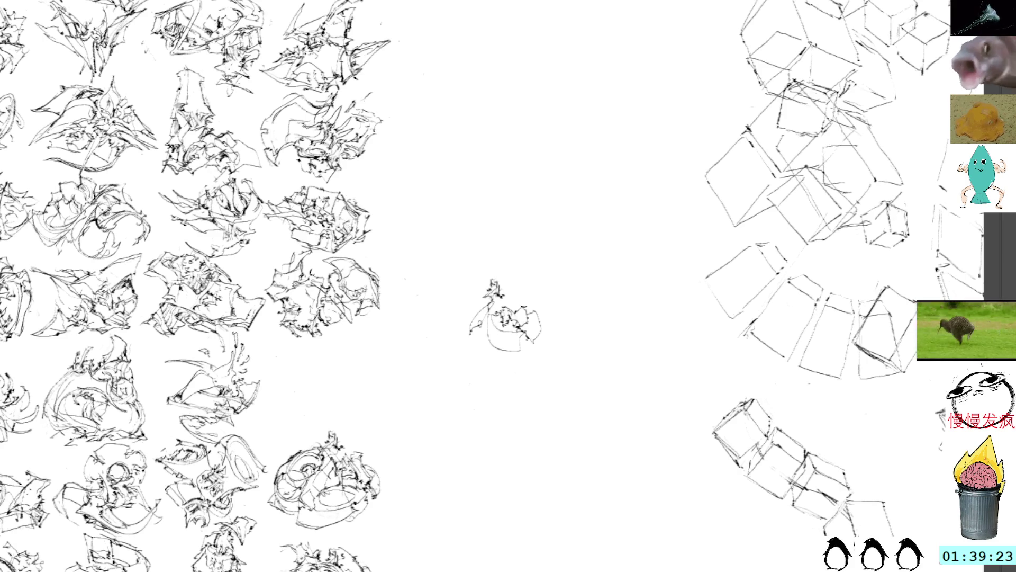
Finish the sketch with an arc over the top, a looping right arc, a left stroke and dark accents.
{"action": "mouse_move", "coordinate": [524, 302]}
{"action": "left_mouse_down"}
{"action": "mouse_move", "coordinate": [550, 292]}
{"action": "mouse_move", "coordinate": [550, 327]}
{"action": "left_mouse_up"}
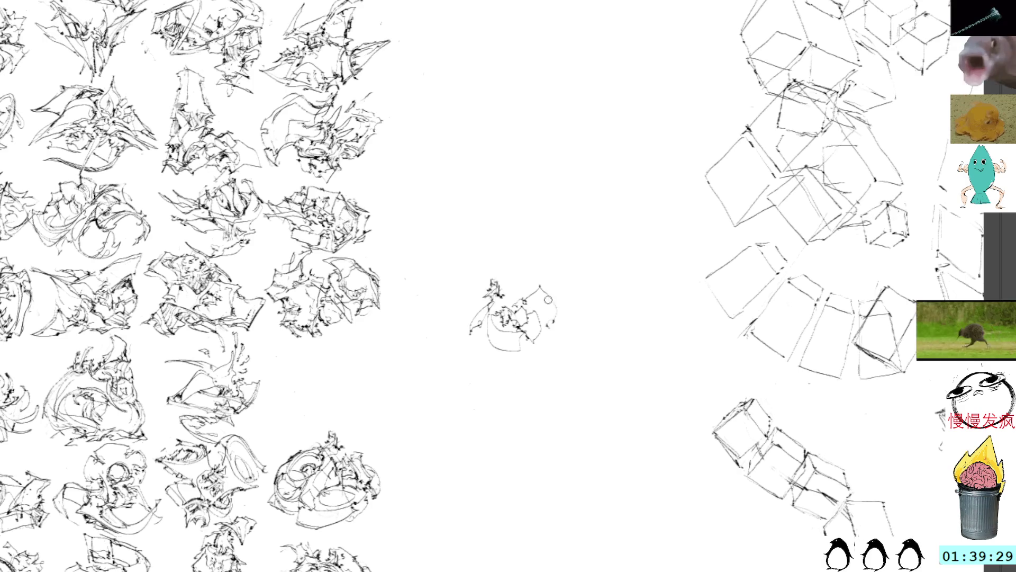
{"action": "left_click_drag", "start_coordinate": [541, 290], "coordinate": [543, 328]}
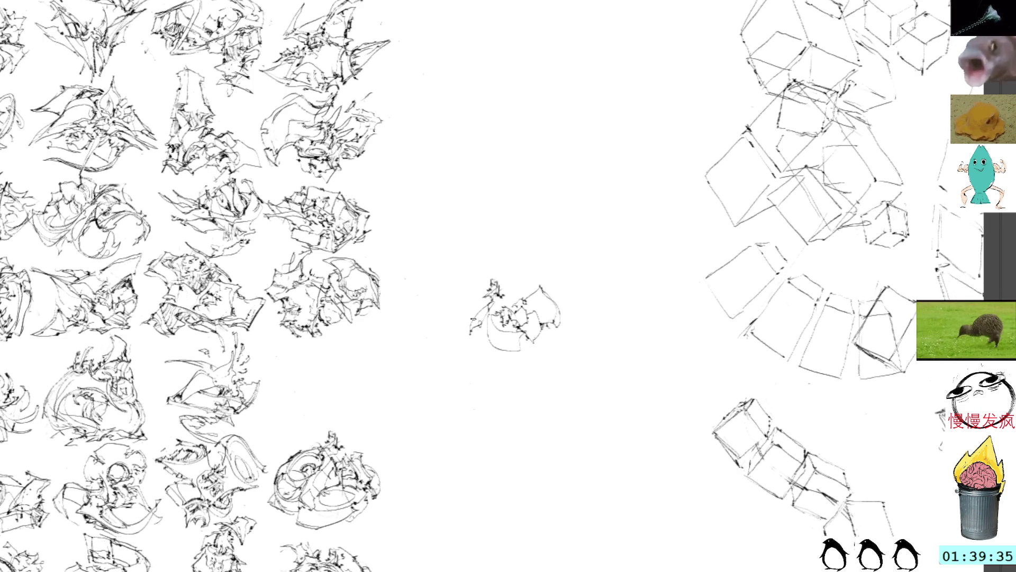
{"action": "left_click_drag", "start_coordinate": [467, 334], "coordinate": [498, 316]}
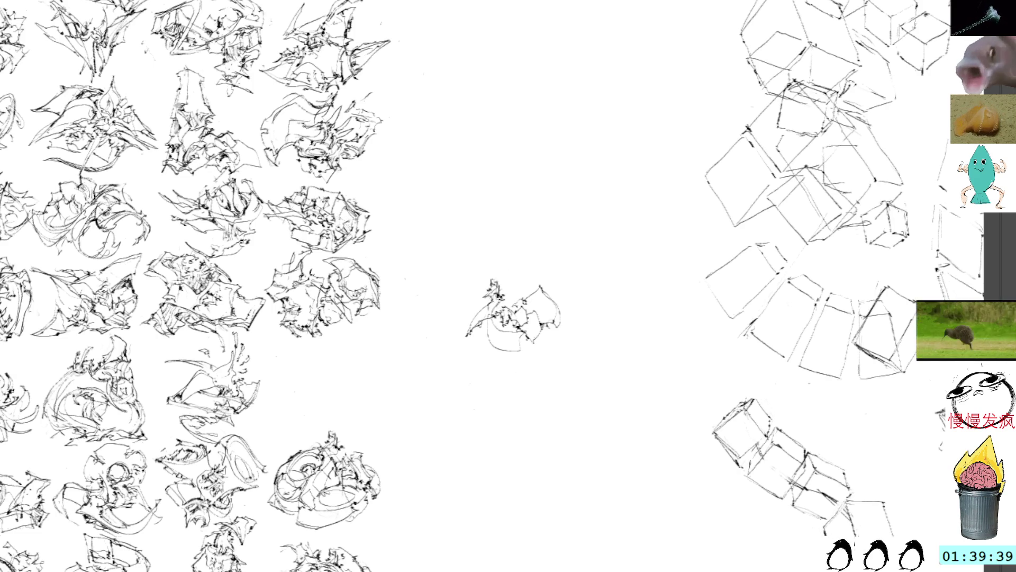
{"action": "mouse_move", "coordinate": [503, 306]}
{"action": "left_mouse_down"}
{"action": "mouse_move", "coordinate": [520, 294]}
{"action": "mouse_move", "coordinate": [408, 320]}
{"action": "mouse_move", "coordinate": [334, 364]}
{"action": "left_mouse_up"}
{"action": "key", "text": "ctrl+t"}
Move the new sketch left into the grid's empty slot, straighten it, and commit the placement.
{"action": "mouse_move", "coordinate": [450, 408]}
{"action": "left_mouse_down"}
{"action": "mouse_move", "coordinate": [447, 333]}
{"action": "mouse_move", "coordinate": [449, 361]}
{"action": "left_mouse_up"}
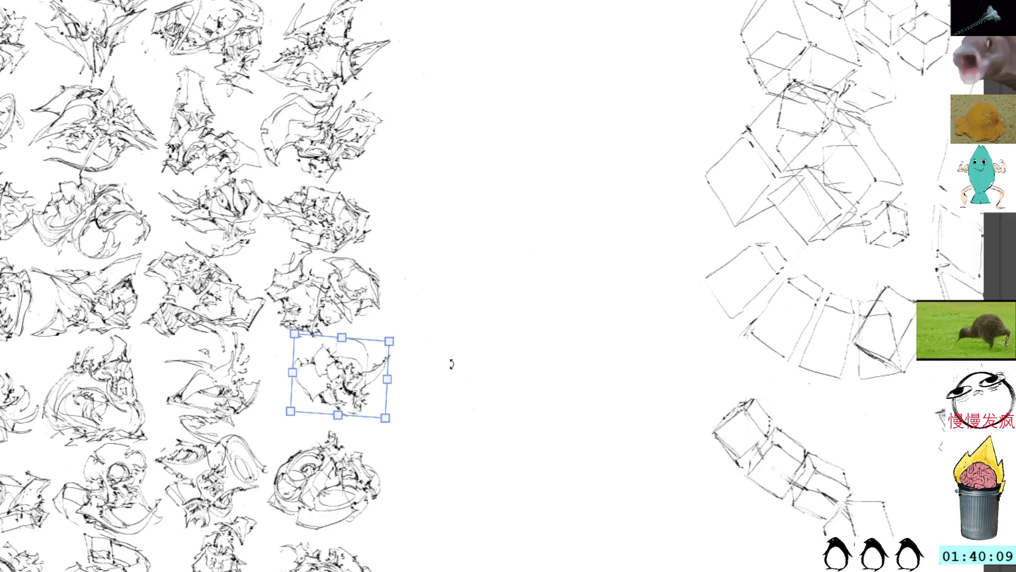
{"action": "mouse_move", "coordinate": [346, 383]}
{"action": "left_mouse_down"}
{"action": "mouse_move", "coordinate": [314, 382]}
{"action": "mouse_move", "coordinate": [327, 381]}
{"action": "left_mouse_up"}
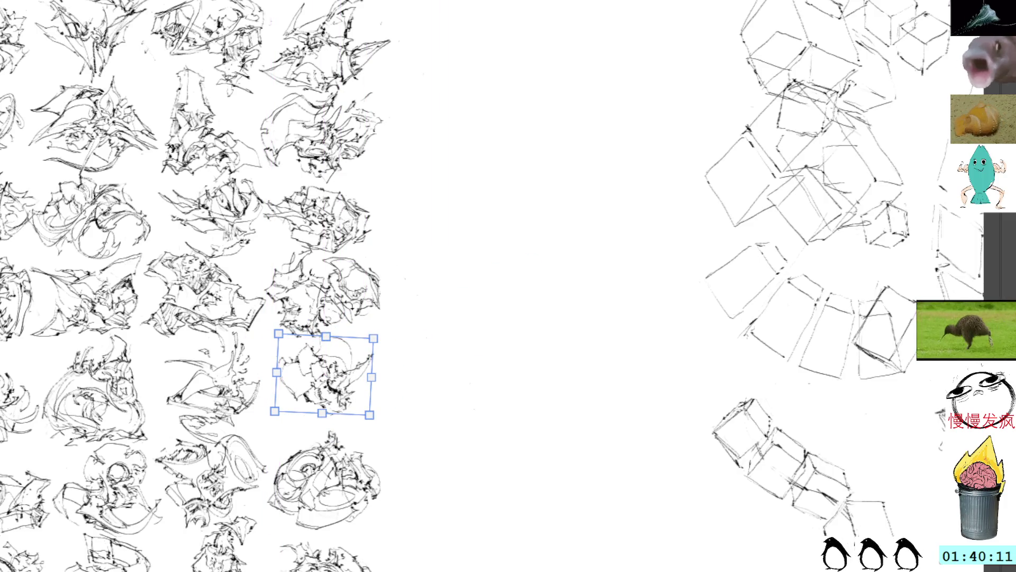
{"action": "left_click_drag", "start_coordinate": [423, 265], "coordinate": [489, 258]}
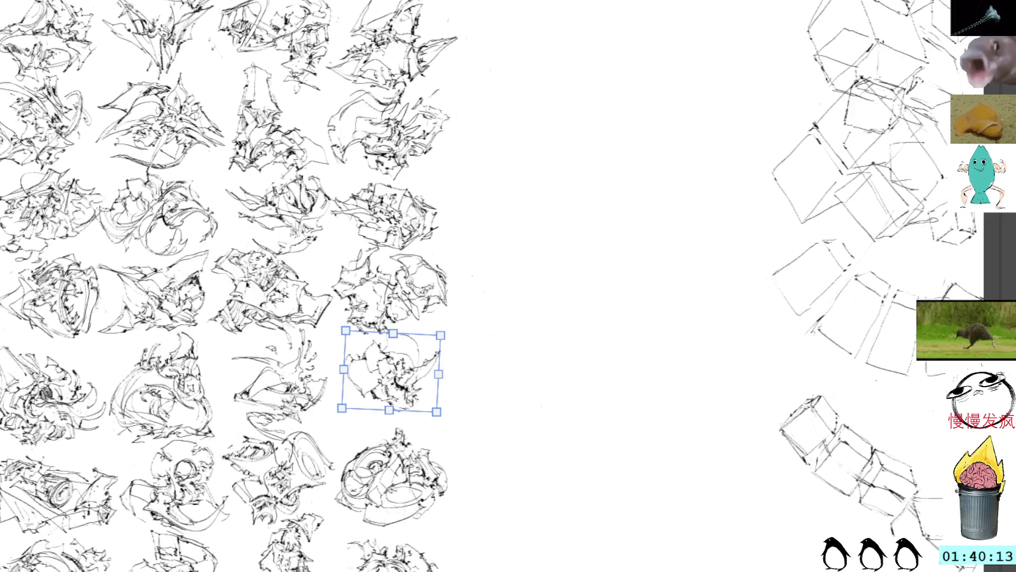
{"action": "key", "text": "Return"}
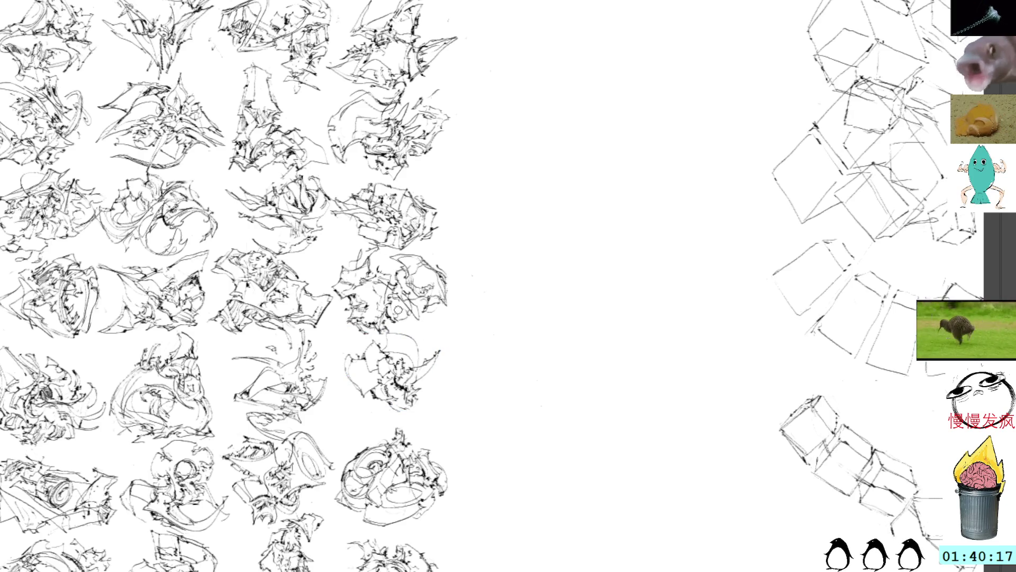
{"action": "key", "text": "ctrl+t"}
{"action": "key", "text": "Return"}
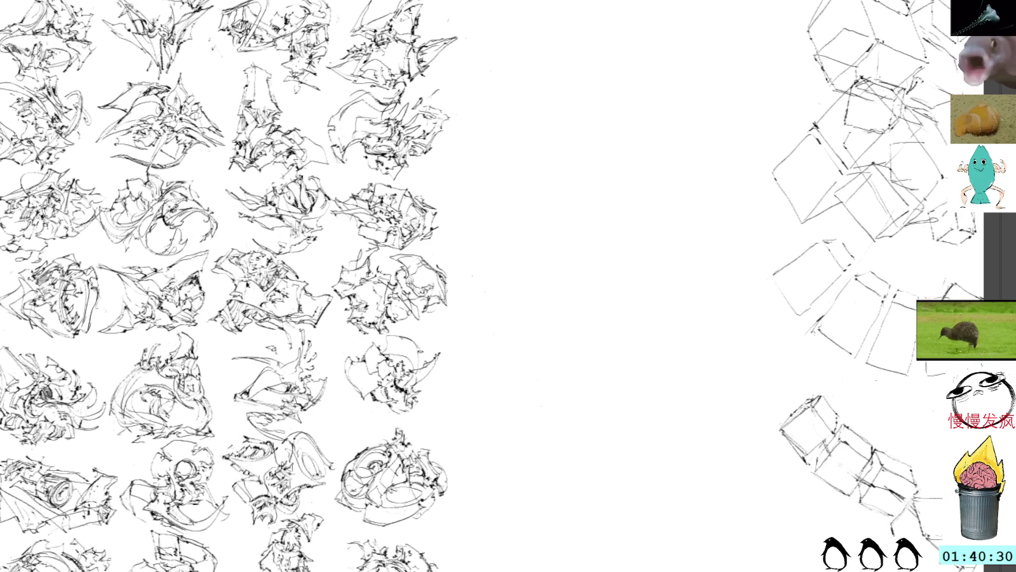
Brush a few dark strokes and marks onto the placed sketch, including one just below it.
{"action": "mouse_move", "coordinate": [408, 344]}
{"action": "left_mouse_down"}
{"action": "mouse_move", "coordinate": [392, 361]}
{"action": "mouse_move", "coordinate": [383, 338]}
{"action": "mouse_move", "coordinate": [373, 352]}
{"action": "left_mouse_up"}
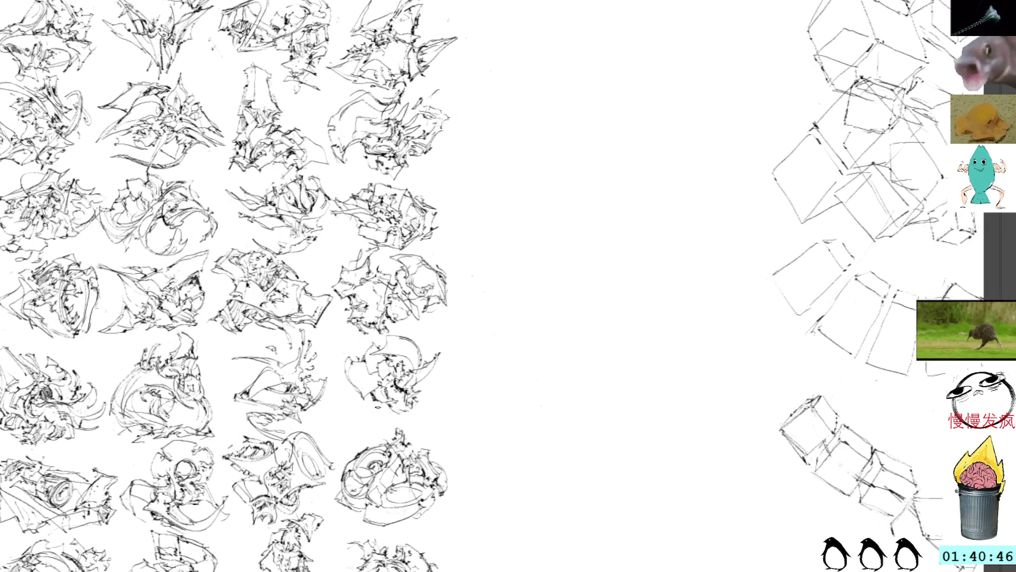
{"action": "mouse_move", "coordinate": [382, 406]}
{"action": "left_mouse_down"}
{"action": "mouse_move", "coordinate": [369, 420]}
{"action": "mouse_move", "coordinate": [378, 420]}
{"action": "left_mouse_up"}
{"action": "mouse_move", "coordinate": [362, 355]}
{"action": "left_mouse_down"}
{"action": "mouse_move", "coordinate": [347, 362]}
{"action": "mouse_move", "coordinate": [362, 410]}
{"action": "mouse_move", "coordinate": [363, 387]}
{"action": "left_mouse_up"}
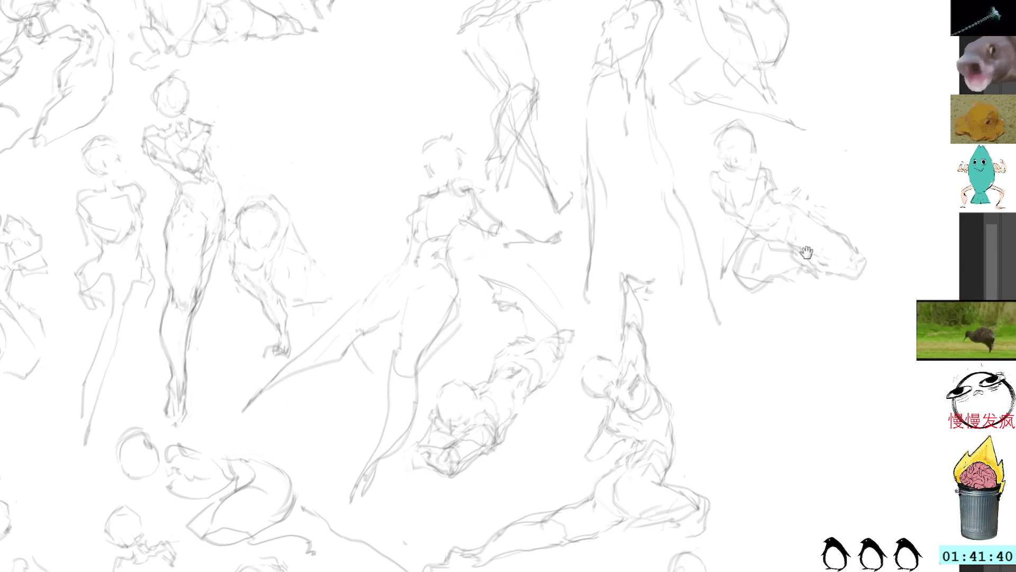
At the right edge of the figure drawings, sketch a head circle, redrawing it a little up and left.
{"action": "left_click_drag", "start_coordinate": [853, 318], "coordinate": [749, 289]}
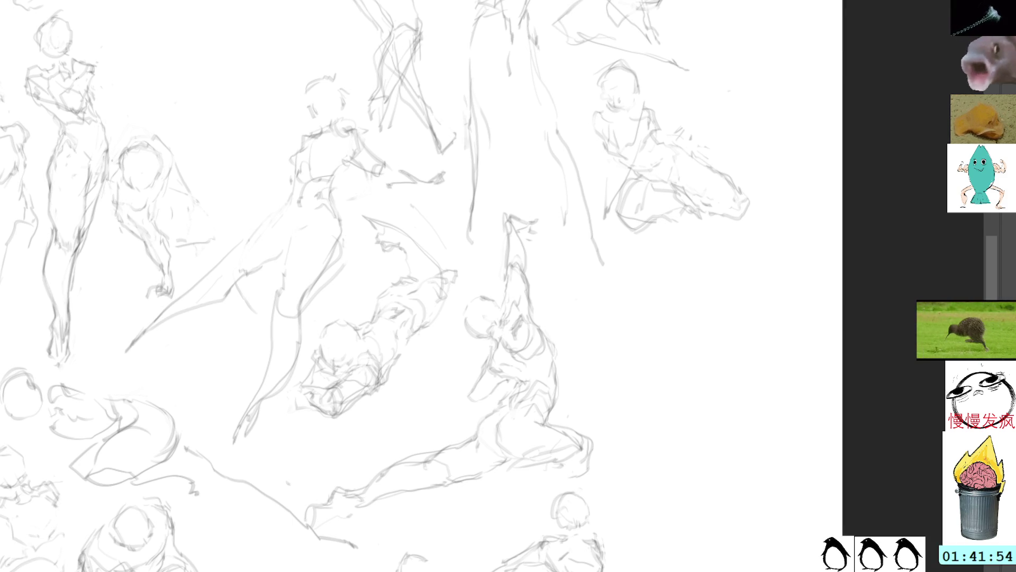
{"action": "mouse_move", "coordinate": [609, 289]}
{"action": "left_mouse_down"}
{"action": "mouse_move", "coordinate": [597, 319]}
{"action": "mouse_move", "coordinate": [625, 299]}
{"action": "left_mouse_up"}
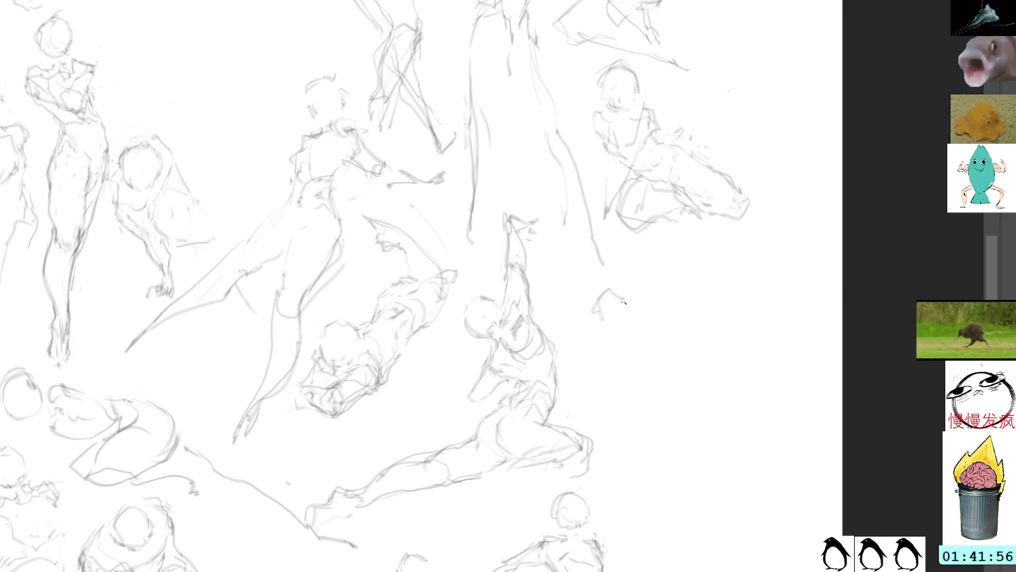
{"action": "key", "text": "ctrl+z"}
{"action": "key", "text": "ctrl+z"}
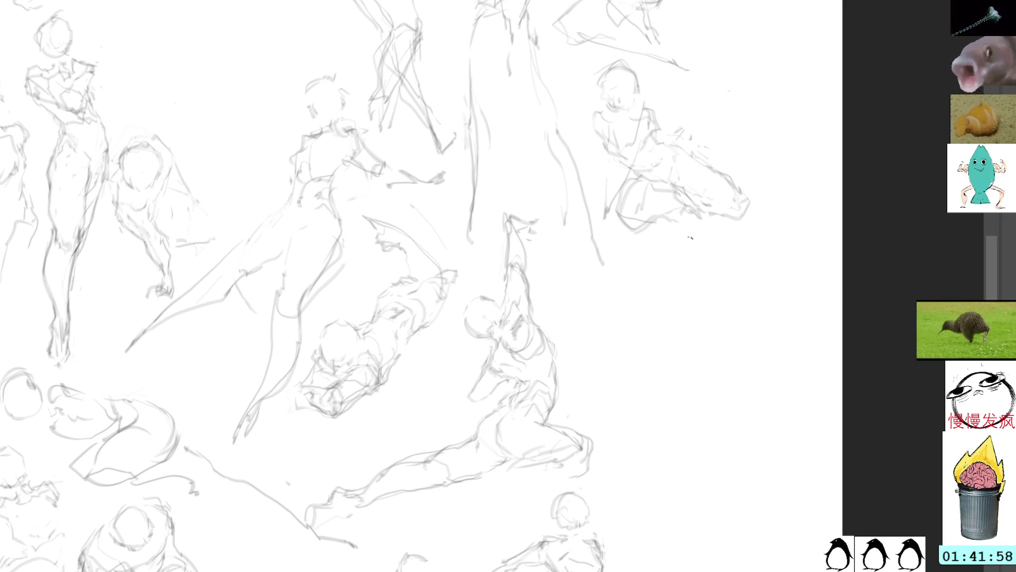
{"action": "left_click_drag", "start_coordinate": [688, 236], "coordinate": [635, 222]}
{"action": "left_click_drag", "start_coordinate": [604, 268], "coordinate": [567, 297]}
{"action": "left_click_drag", "start_coordinate": [585, 270], "coordinate": [607, 283]}
{"action": "mouse_move", "coordinate": [576, 297]}
{"action": "left_mouse_down"}
{"action": "mouse_move", "coordinate": [591, 307]}
{"action": "mouse_move", "coordinate": [602, 278]}
{"action": "left_mouse_up"}
{"action": "left_click_drag", "start_coordinate": [603, 281], "coordinate": [605, 302]}
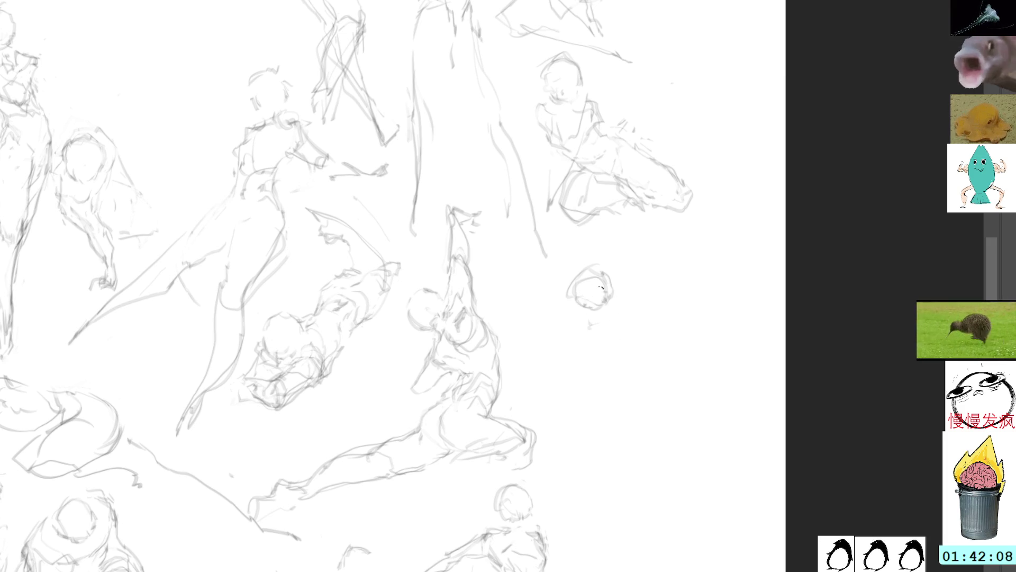
Add the torso, both arms, a long leg curve and a raised hand with fingers.
{"action": "mouse_move", "coordinate": [620, 312]}
{"action": "left_mouse_down"}
{"action": "mouse_move", "coordinate": [603, 358]}
{"action": "mouse_move", "coordinate": [585, 344]}
{"action": "mouse_move", "coordinate": [606, 315]}
{"action": "mouse_move", "coordinate": [623, 354]}
{"action": "mouse_move", "coordinate": [601, 378]}
{"action": "mouse_move", "coordinate": [616, 367]}
{"action": "left_mouse_up"}
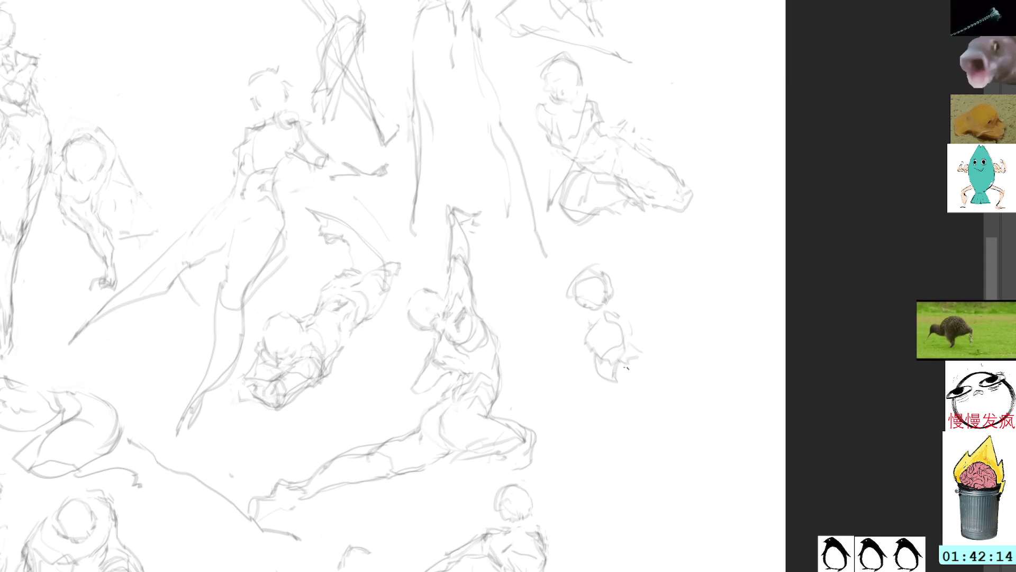
{"action": "left_click_drag", "start_coordinate": [667, 393], "coordinate": [662, 413]}
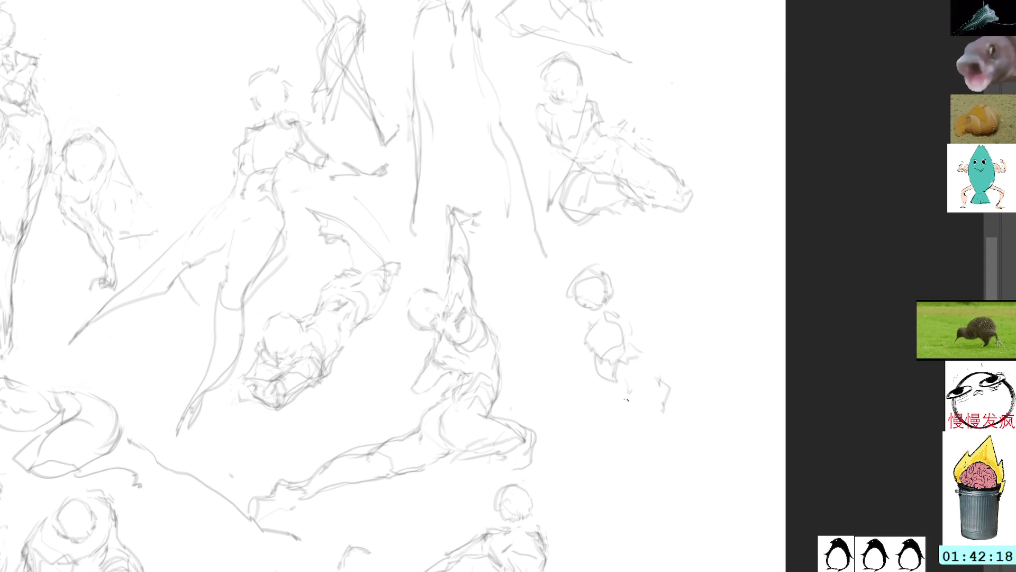
{"action": "mouse_move", "coordinate": [608, 391]}
{"action": "left_mouse_down"}
{"action": "mouse_move", "coordinate": [619, 423]}
{"action": "mouse_move", "coordinate": [661, 379]}
{"action": "mouse_move", "coordinate": [698, 377]}
{"action": "mouse_move", "coordinate": [702, 407]}
{"action": "mouse_move", "coordinate": [632, 392]}
{"action": "mouse_move", "coordinate": [689, 384]}
{"action": "mouse_move", "coordinate": [682, 441]}
{"action": "left_mouse_up"}
{"action": "mouse_move", "coordinate": [704, 398]}
{"action": "left_mouse_down"}
{"action": "mouse_move", "coordinate": [716, 449]}
{"action": "mouse_move", "coordinate": [691, 497]}
{"action": "mouse_move", "coordinate": [691, 525]}
{"action": "mouse_move", "coordinate": [707, 540]}
{"action": "left_mouse_up"}
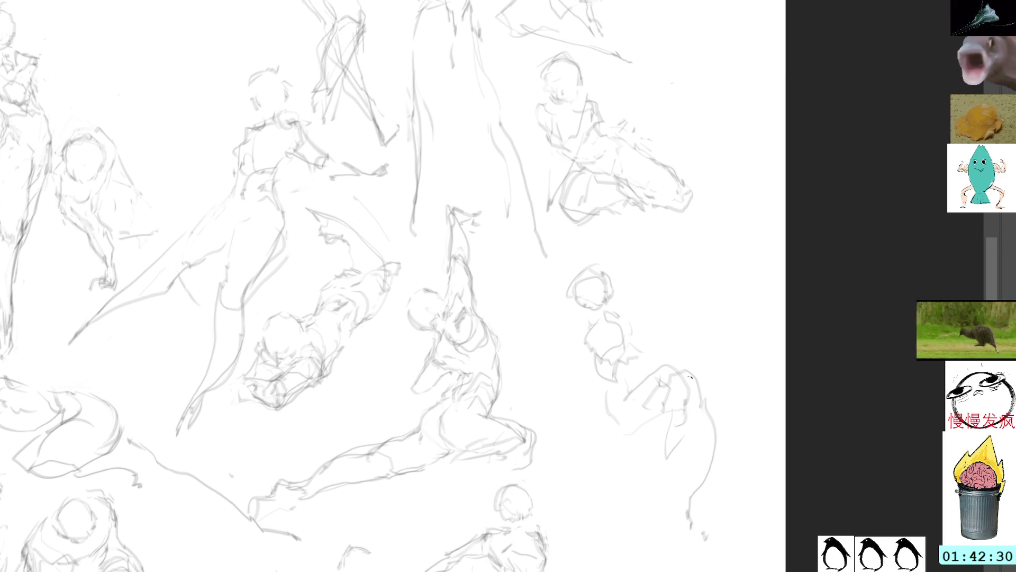
{"action": "mouse_move", "coordinate": [687, 355]}
{"action": "left_mouse_down"}
{"action": "mouse_move", "coordinate": [696, 368]}
{"action": "mouse_move", "coordinate": [687, 338]}
{"action": "mouse_move", "coordinate": [680, 524]}
{"action": "mouse_move", "coordinate": [747, 482]}
{"action": "left_mouse_up"}
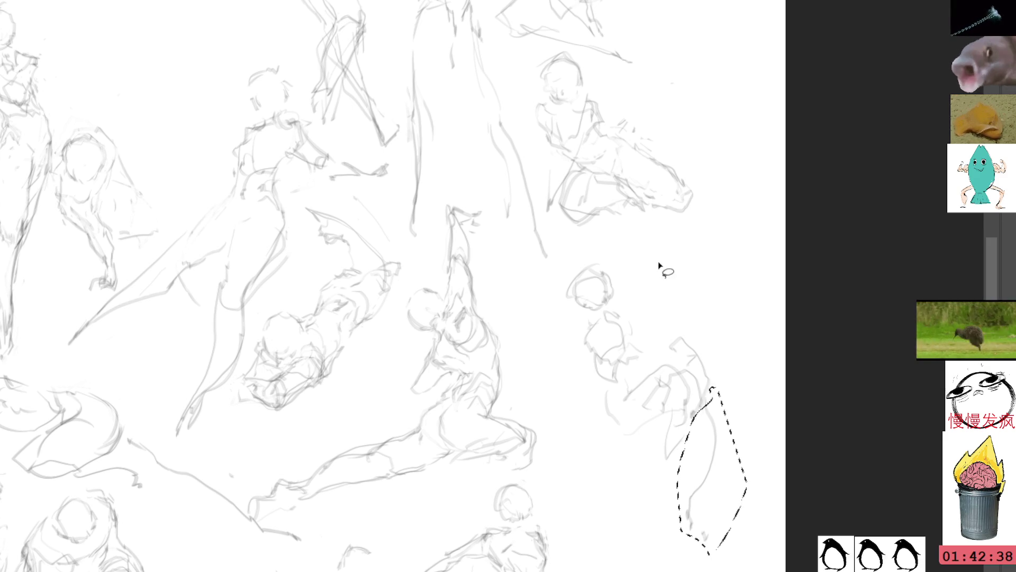
Lasso and erase the new figure's lower leg strokes.
{"action": "key", "text": "ctrl+d"}
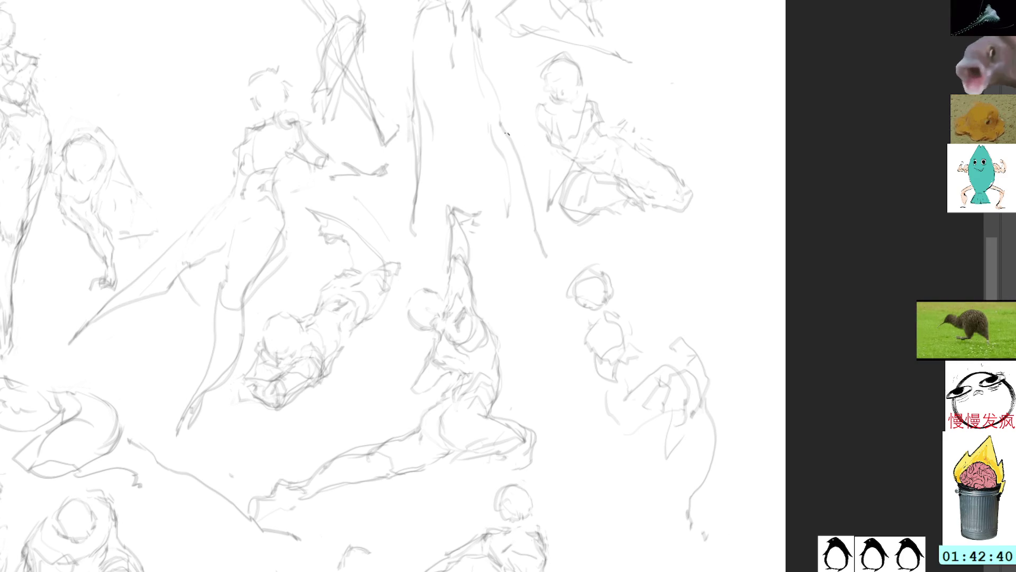
{"action": "mouse_move", "coordinate": [707, 406]}
{"action": "left_mouse_down"}
{"action": "mouse_move", "coordinate": [701, 440]}
{"action": "mouse_move", "coordinate": [749, 477]}
{"action": "left_mouse_up"}
{"action": "key", "text": "Delete"}
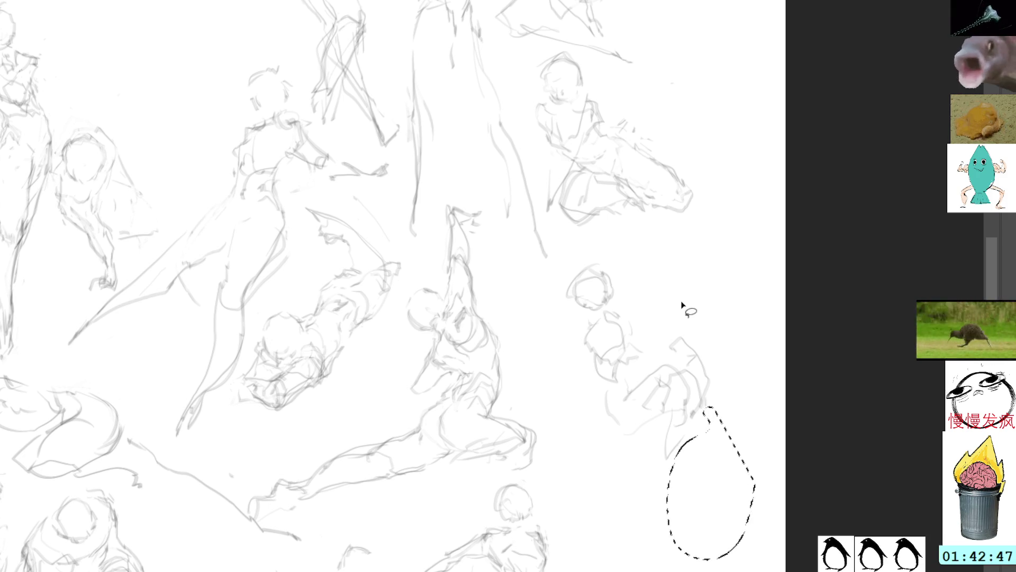
{"action": "key", "text": "ctrl+d"}
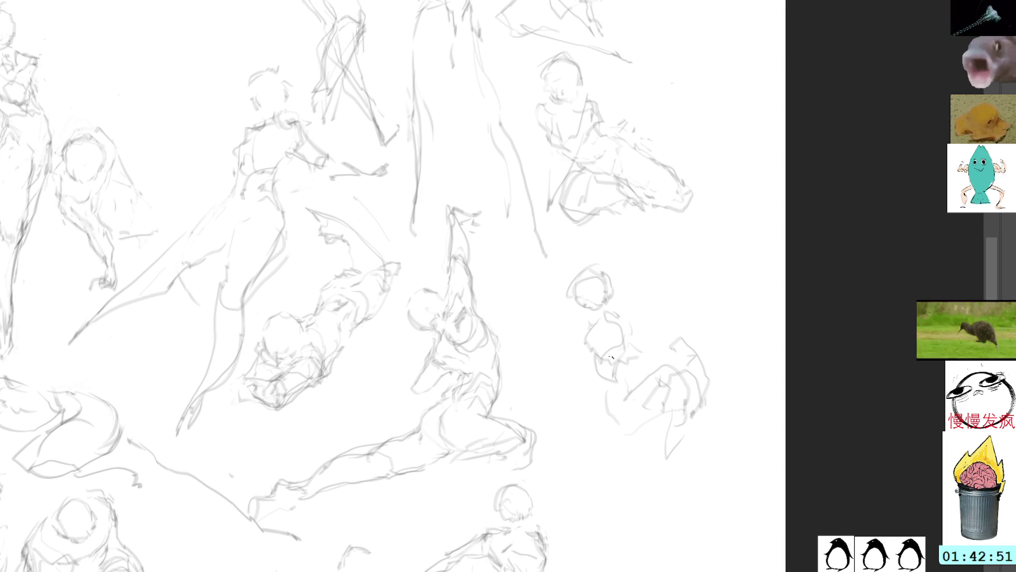
Rework the right figure's arm, removing faint strokes and sketching a doubled raised arm curve.
{"action": "left_click_drag", "start_coordinate": [582, 330], "coordinate": [558, 375]}
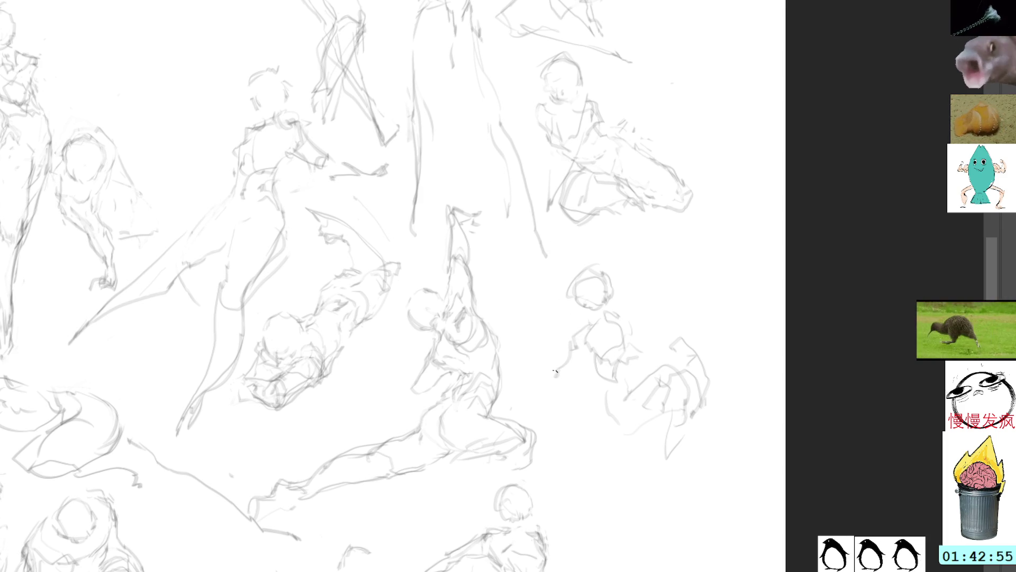
{"action": "left_click_drag", "start_coordinate": [591, 339], "coordinate": [586, 327]}
{"action": "key", "text": "Delete"}
{"action": "left_click", "coordinate": [591, 317]}
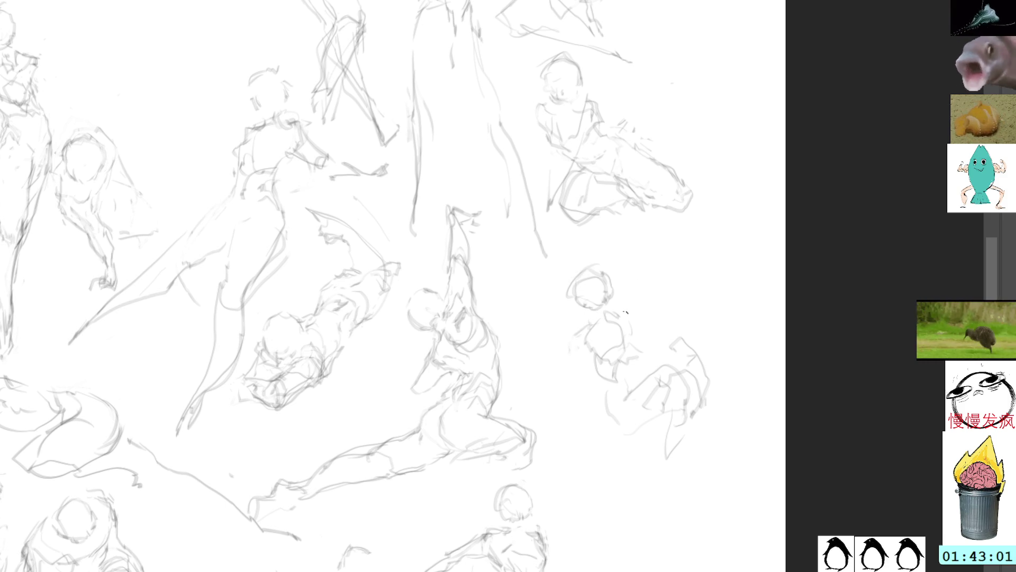
{"action": "mouse_move", "coordinate": [631, 317]}
{"action": "left_mouse_down"}
{"action": "mouse_move", "coordinate": [650, 315]}
{"action": "mouse_move", "coordinate": [654, 270]}
{"action": "left_mouse_up"}
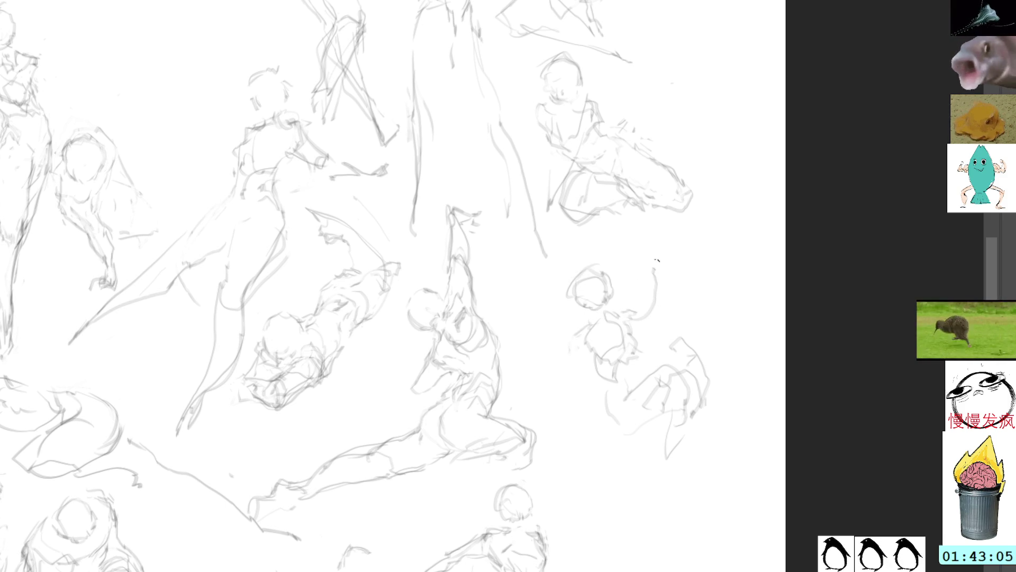
{"action": "mouse_move", "coordinate": [634, 312]}
{"action": "left_mouse_down"}
{"action": "mouse_move", "coordinate": [658, 296]}
{"action": "mouse_move", "coordinate": [663, 269]}
{"action": "left_mouse_up"}
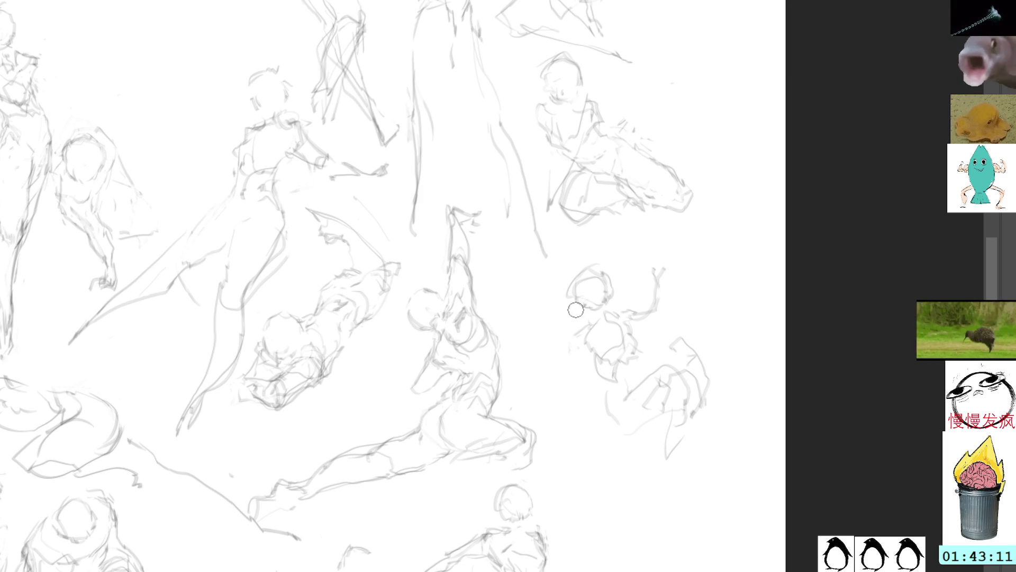
{"action": "mouse_move", "coordinate": [562, 339]}
{"action": "left_mouse_down"}
{"action": "mouse_move", "coordinate": [548, 287]}
{"action": "mouse_move", "coordinate": [579, 340]}
{"action": "mouse_move", "coordinate": [574, 286]}
{"action": "left_mouse_up"}
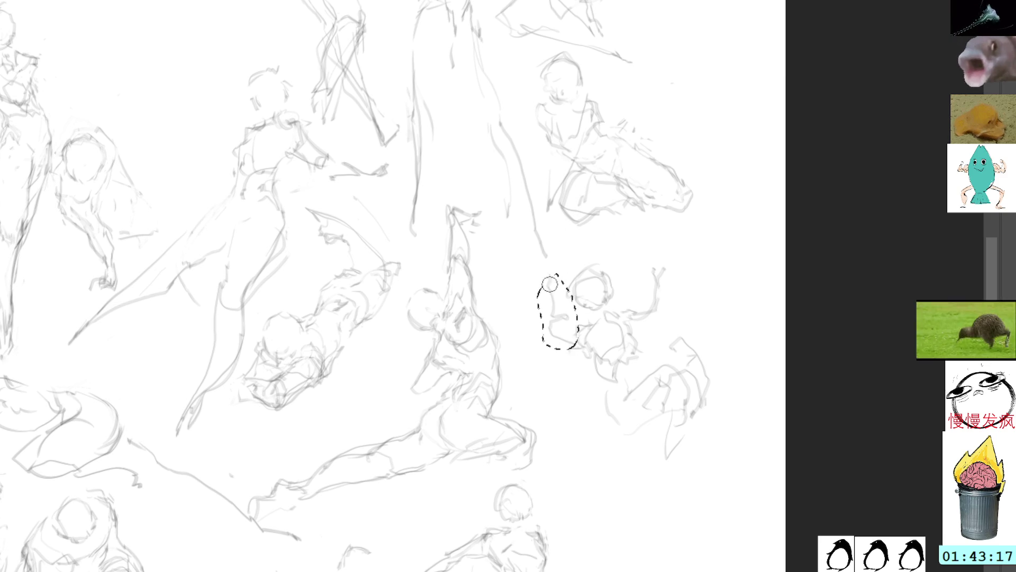
{"action": "key", "text": "Delete"}
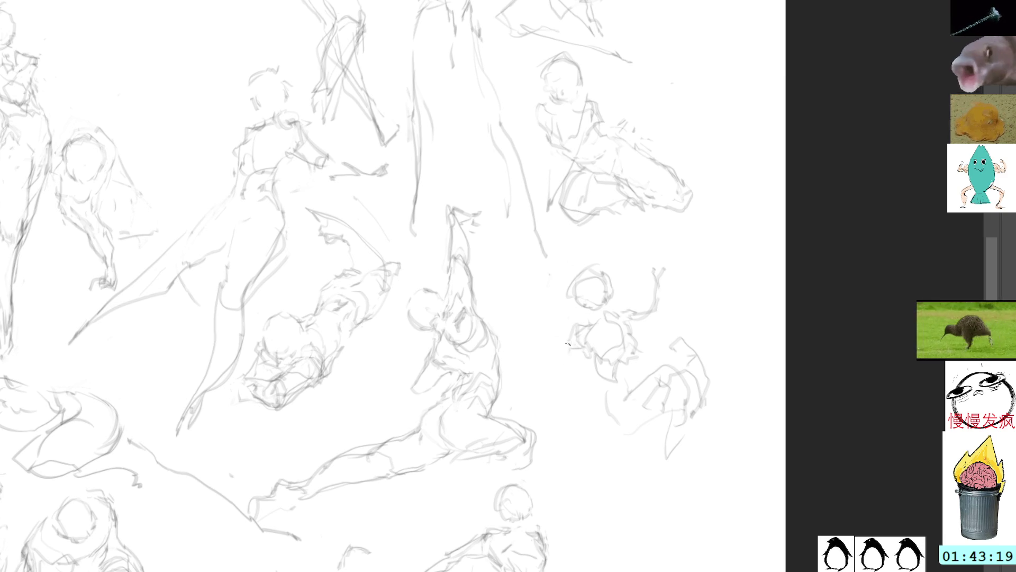
Try an arm running down-left from the figure, then delete it again.
{"action": "mouse_move", "coordinate": [562, 336]}
{"action": "left_mouse_down"}
{"action": "mouse_move", "coordinate": [538, 387]}
{"action": "mouse_move", "coordinate": [521, 390]}
{"action": "left_mouse_up"}
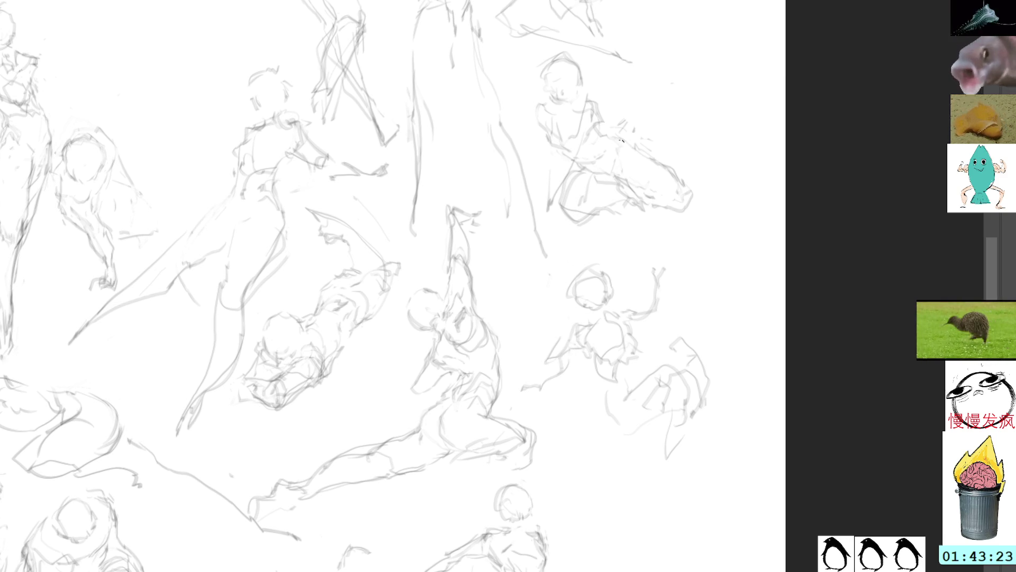
{"action": "left_click_drag", "start_coordinate": [567, 363], "coordinate": [553, 400]}
{"action": "key", "text": "Delete"}
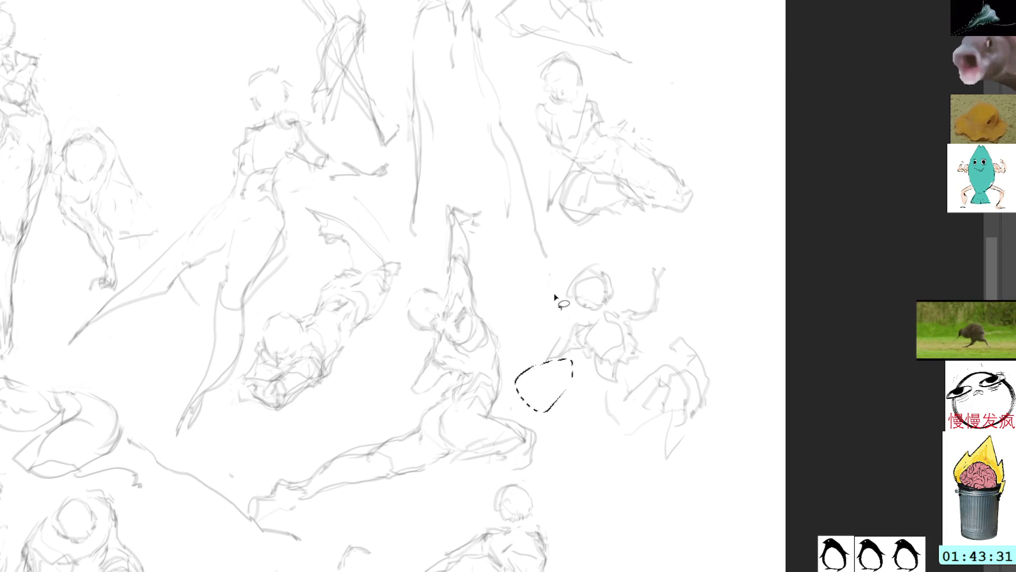
{"action": "left_click", "coordinate": [655, 302]}
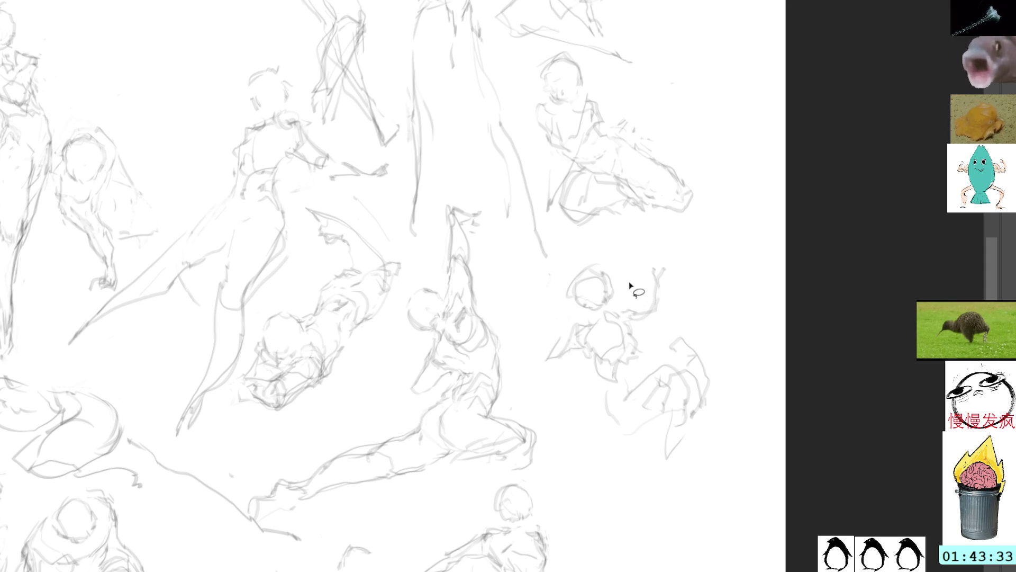
{"action": "key", "text": "b"}
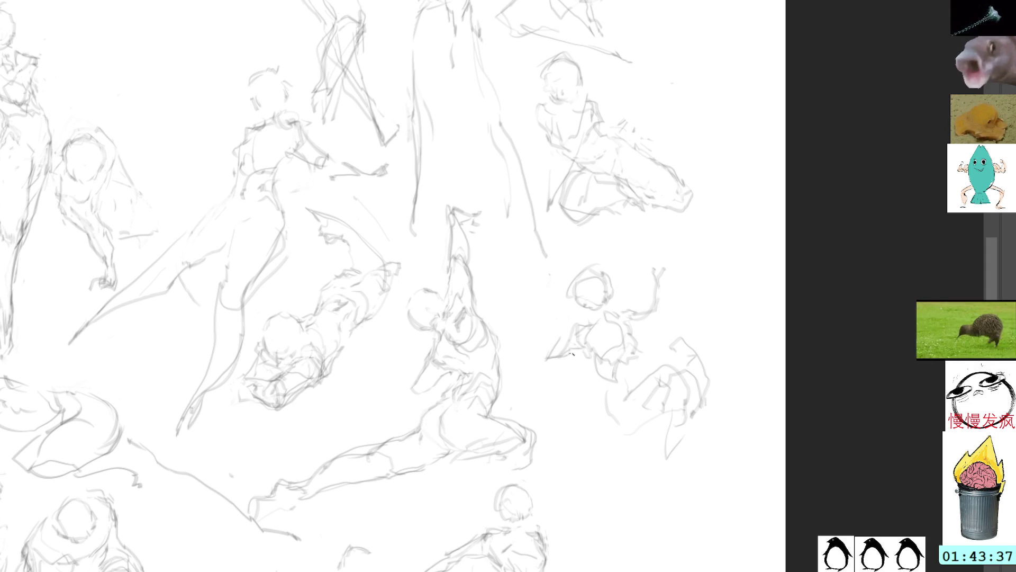
{"action": "mouse_move", "coordinate": [692, 287]}
{"action": "left_mouse_down"}
{"action": "mouse_move", "coordinate": [651, 245]}
{"action": "mouse_move", "coordinate": [586, 259]}
{"action": "mouse_move", "coordinate": [548, 284]}
{"action": "left_mouse_up"}
{"action": "key", "text": "ctrl+shift+a"}
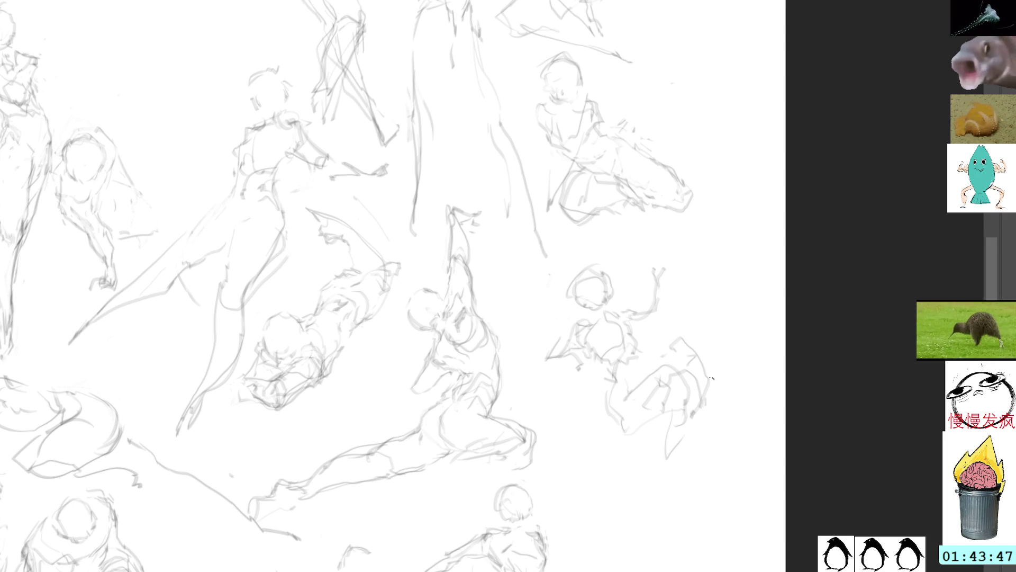
Draw the lower contour and detail strokes of the lower-right figure and extend the raised arm.
{"action": "mouse_move", "coordinate": [712, 383]}
{"action": "left_mouse_down"}
{"action": "mouse_move", "coordinate": [721, 438]}
{"action": "mouse_move", "coordinate": [686, 451]}
{"action": "left_mouse_up"}
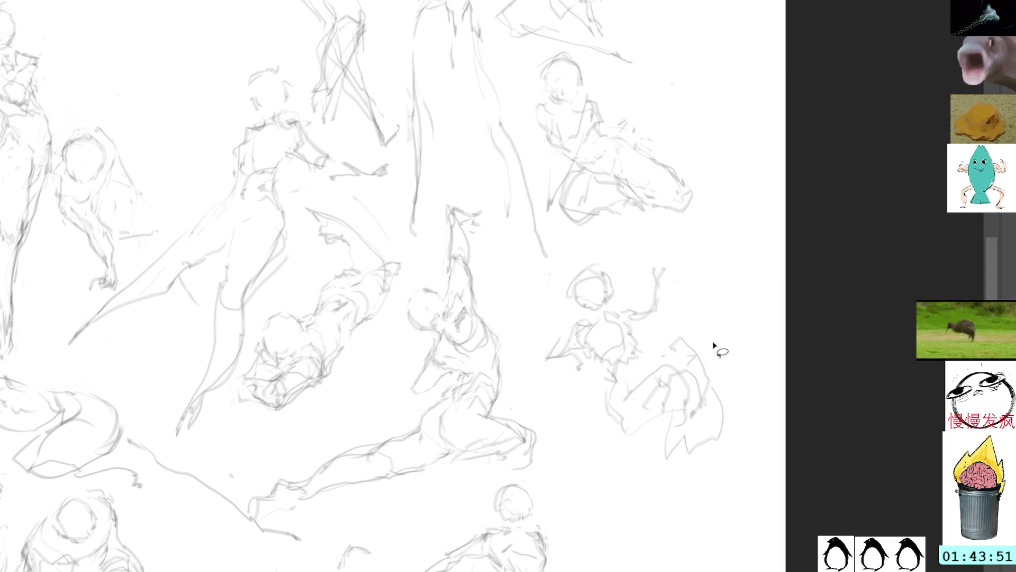
{"action": "left_click_drag", "start_coordinate": [609, 426], "coordinate": [623, 490]}
{"action": "left_click_drag", "start_coordinate": [653, 458], "coordinate": [613, 501]}
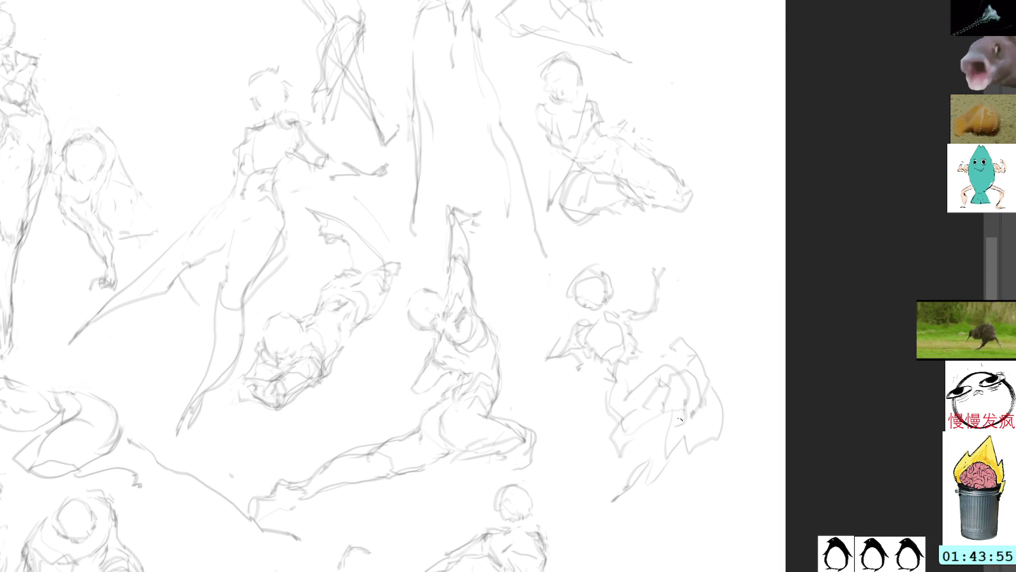
{"action": "left_click_drag", "start_coordinate": [692, 469], "coordinate": [675, 489]}
{"action": "mouse_move", "coordinate": [694, 301]}
{"action": "left_mouse_down"}
{"action": "mouse_move", "coordinate": [667, 247]}
{"action": "mouse_move", "coordinate": [535, 367]}
{"action": "mouse_move", "coordinate": [749, 472]}
{"action": "mouse_move", "coordinate": [695, 305]}
{"action": "left_mouse_up"}
Shrink the lower-right figure slightly, move it up, and commit the transform.
{"action": "left_click_drag", "start_coordinate": [692, 353], "coordinate": [756, 46]}
{"action": "scroll", "coordinate": [682, 307], "scroll_direction": "up", "scroll_amount": 6}
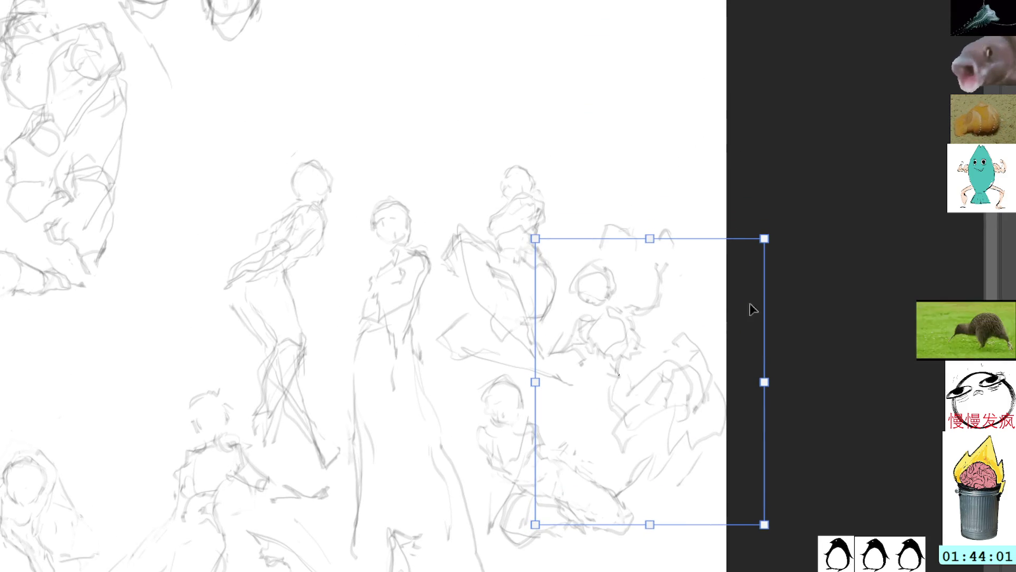
{"action": "mouse_move", "coordinate": [775, 330]}
{"action": "left_mouse_down"}
{"action": "mouse_move", "coordinate": [745, 320]}
{"action": "mouse_move", "coordinate": [762, 329]}
{"action": "left_mouse_up"}
{"action": "left_click_drag", "start_coordinate": [705, 344], "coordinate": [681, 331]}
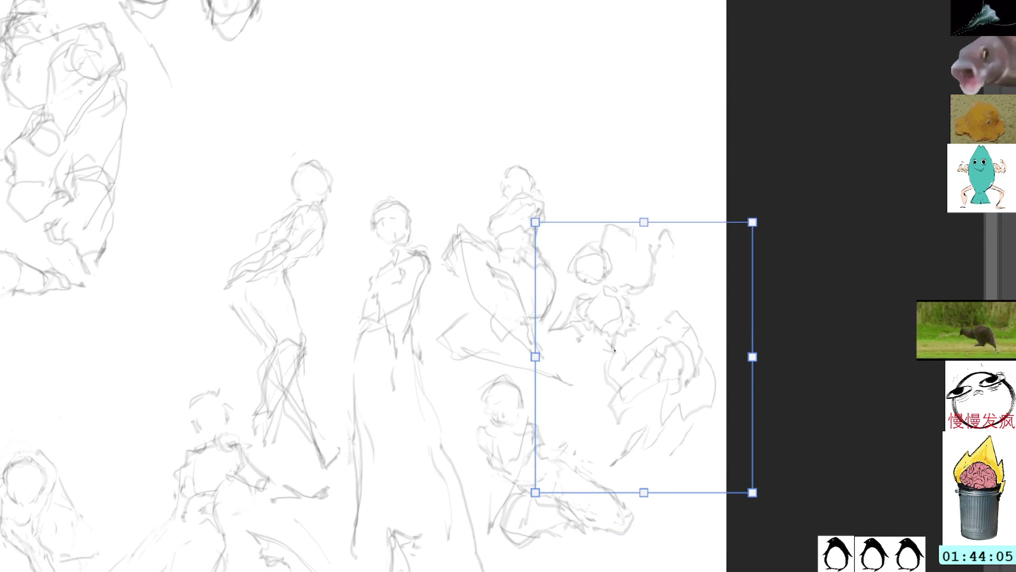
{"action": "key", "text": "Return"}
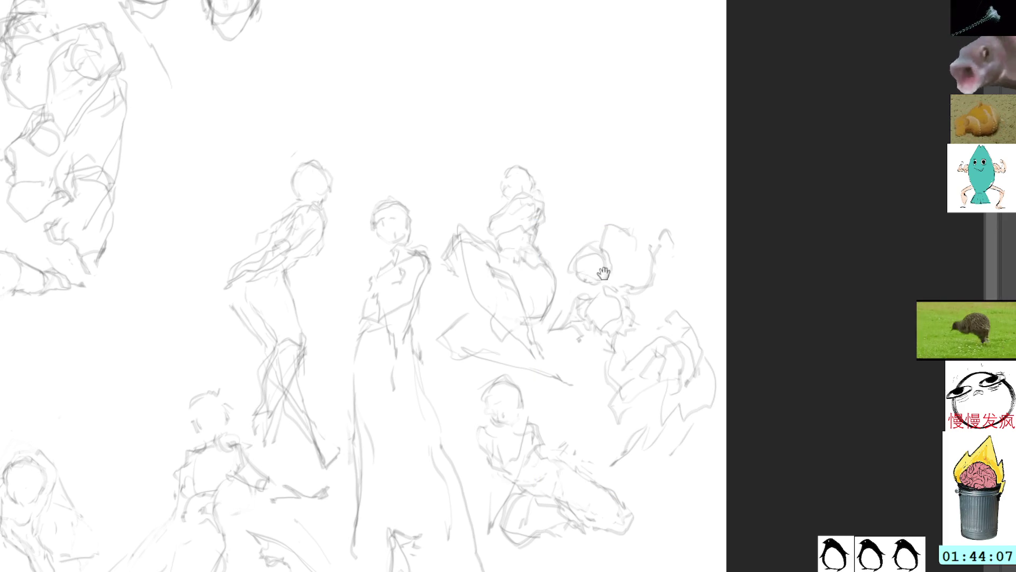
{"action": "left_click_drag", "start_coordinate": [604, 277], "coordinate": [604, 188]}
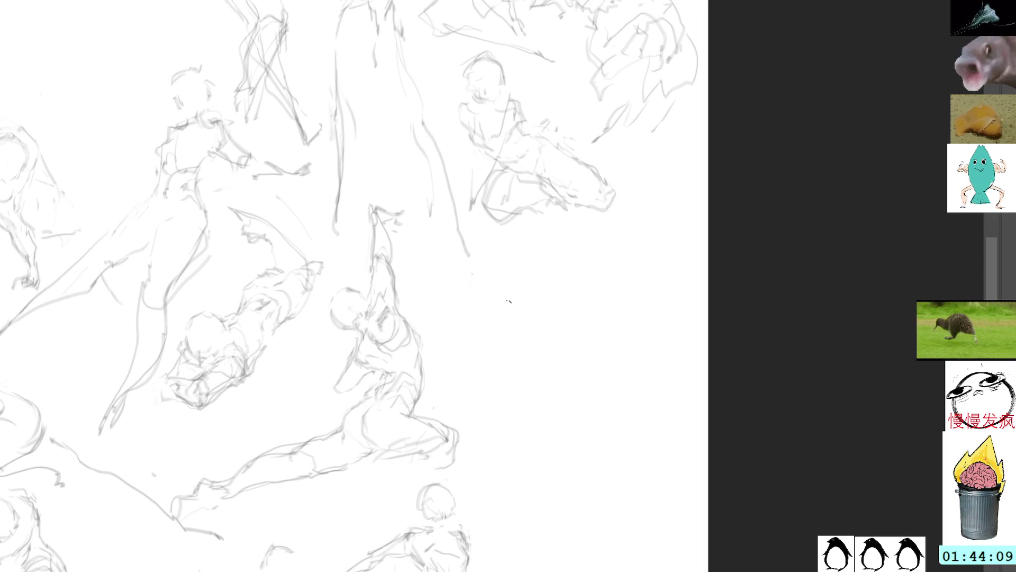
Sketch and darken an oval head for a new figure right of the kneeling figure.
{"action": "mouse_move", "coordinate": [556, 313]}
{"action": "left_mouse_down"}
{"action": "mouse_move", "coordinate": [540, 347]}
{"action": "mouse_move", "coordinate": [571, 320]}
{"action": "left_mouse_up"}
{"action": "left_click_drag", "start_coordinate": [540, 361], "coordinate": [571, 352]}
{"action": "mouse_move", "coordinate": [537, 318]}
{"action": "left_mouse_down"}
{"action": "mouse_move", "coordinate": [578, 343]}
{"action": "mouse_move", "coordinate": [533, 349]}
{"action": "mouse_move", "coordinate": [548, 362]}
{"action": "left_mouse_up"}
{"action": "mouse_move", "coordinate": [543, 319]}
{"action": "left_mouse_down"}
{"action": "mouse_move", "coordinate": [573, 349]}
{"action": "mouse_move", "coordinate": [511, 374]}
{"action": "mouse_move", "coordinate": [579, 370]}
{"action": "left_mouse_up"}
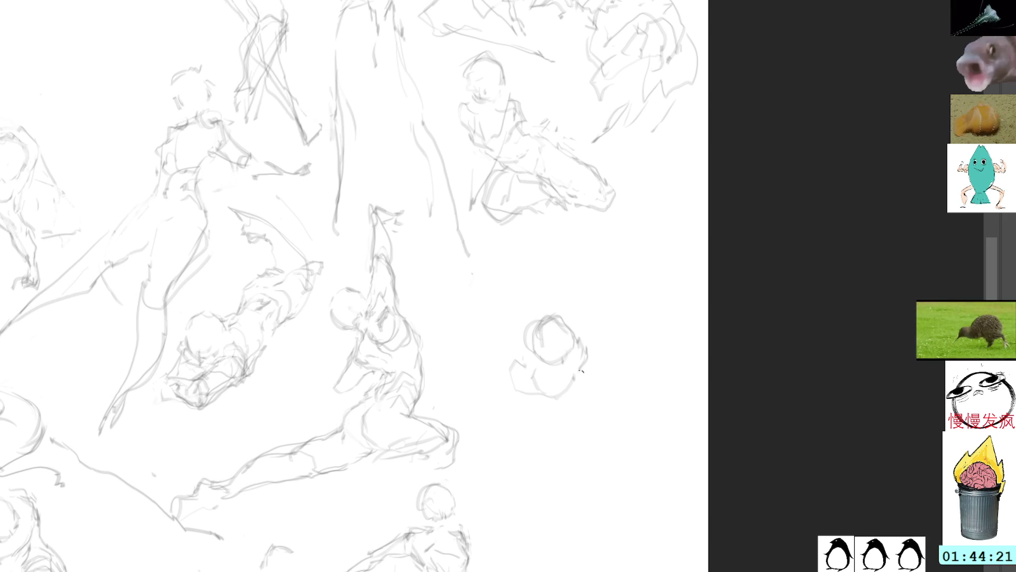
Add the curving torso, a long leg line and shoulder strokes, then lasso the shoulder strokes.
{"action": "mouse_move", "coordinate": [579, 390]}
{"action": "left_mouse_down"}
{"action": "mouse_move", "coordinate": [565, 413]}
{"action": "mouse_move", "coordinate": [532, 421]}
{"action": "mouse_move", "coordinate": [544, 464]}
{"action": "mouse_move", "coordinate": [573, 472]}
{"action": "left_mouse_up"}
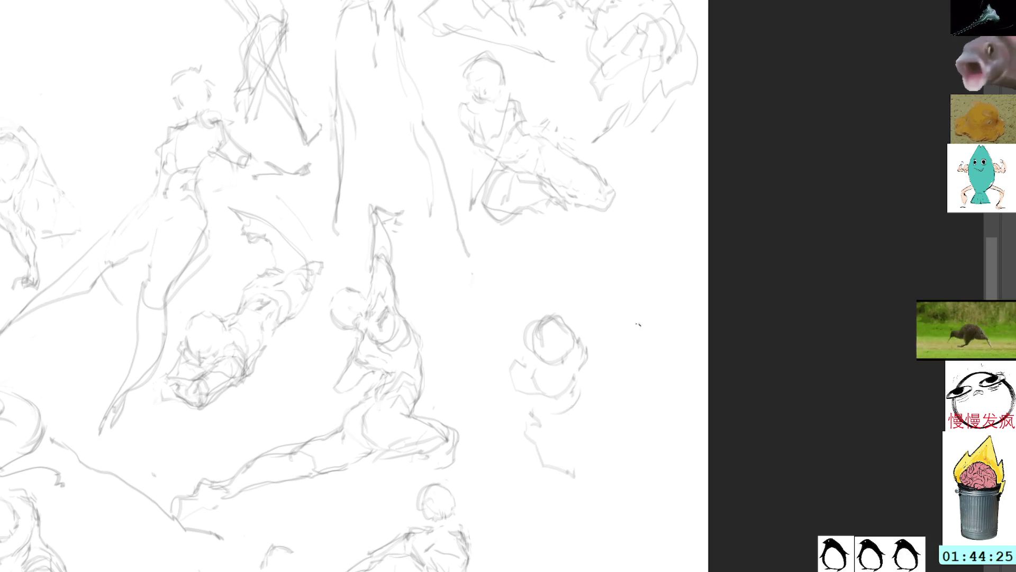
{"action": "left_click_drag", "start_coordinate": [615, 403], "coordinate": [646, 443]}
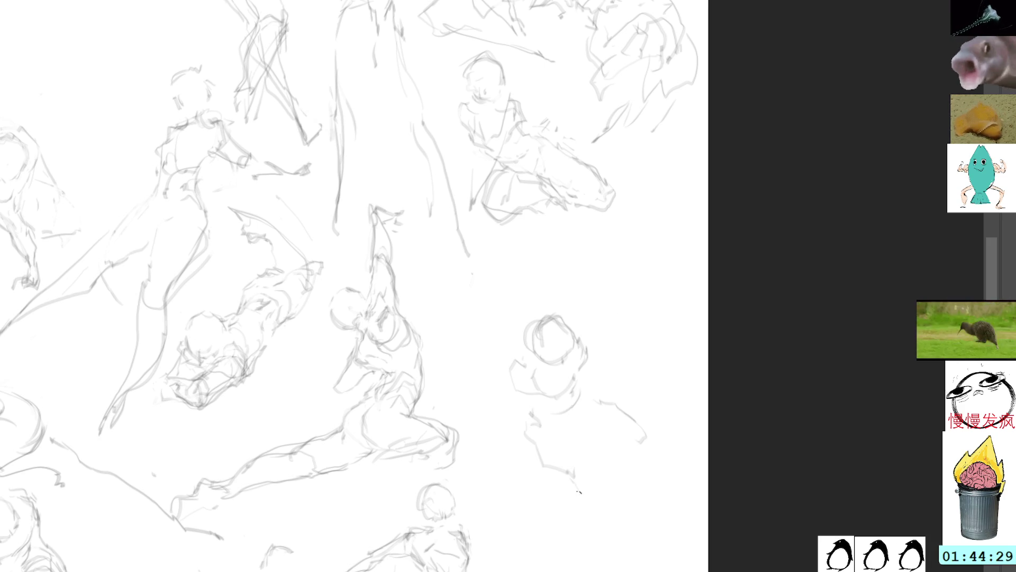
{"action": "mouse_move", "coordinate": [540, 431]}
{"action": "left_mouse_down"}
{"action": "mouse_move", "coordinate": [555, 463]}
{"action": "mouse_move", "coordinate": [669, 561]}
{"action": "left_mouse_up"}
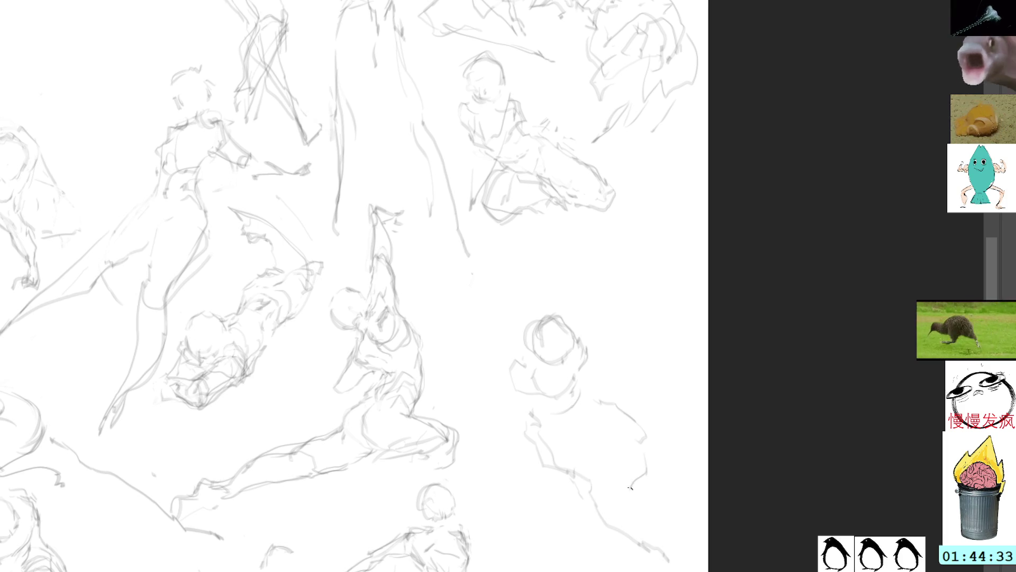
{"action": "mouse_move", "coordinate": [523, 345]}
{"action": "left_mouse_down"}
{"action": "mouse_move", "coordinate": [495, 377]}
{"action": "mouse_move", "coordinate": [482, 373]}
{"action": "mouse_move", "coordinate": [505, 408]}
{"action": "left_mouse_up"}
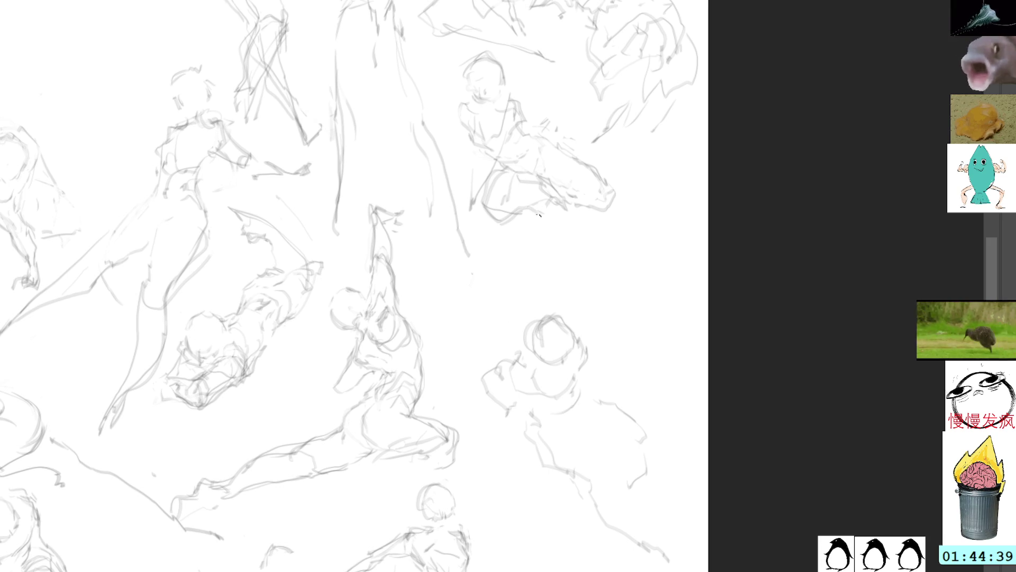
{"action": "left_click_drag", "start_coordinate": [512, 394], "coordinate": [466, 404]}
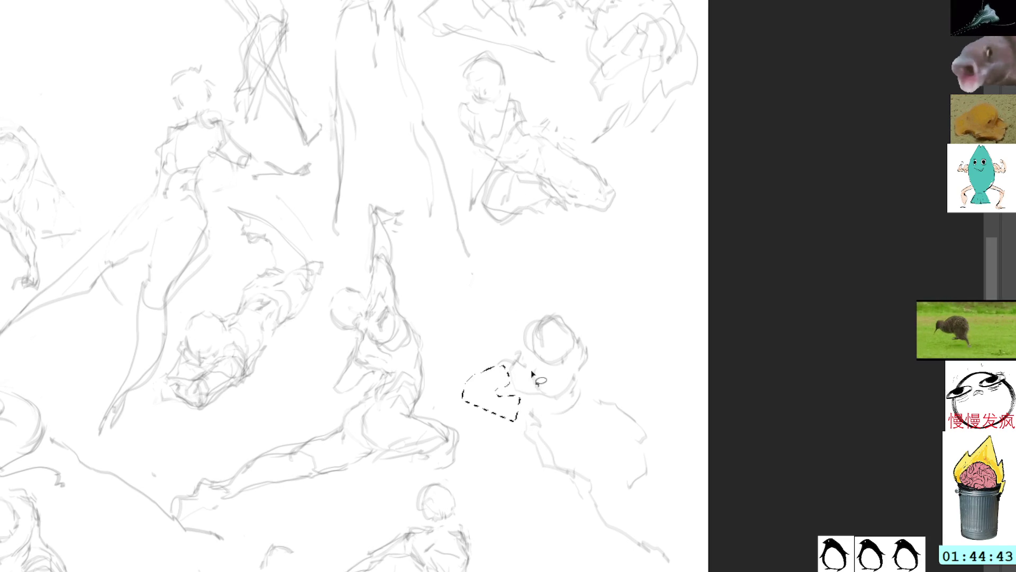
Redraw the shoulder and arm, then lasso and erase the small figure left of the head.
{"action": "key", "text": "ctrl+d"}
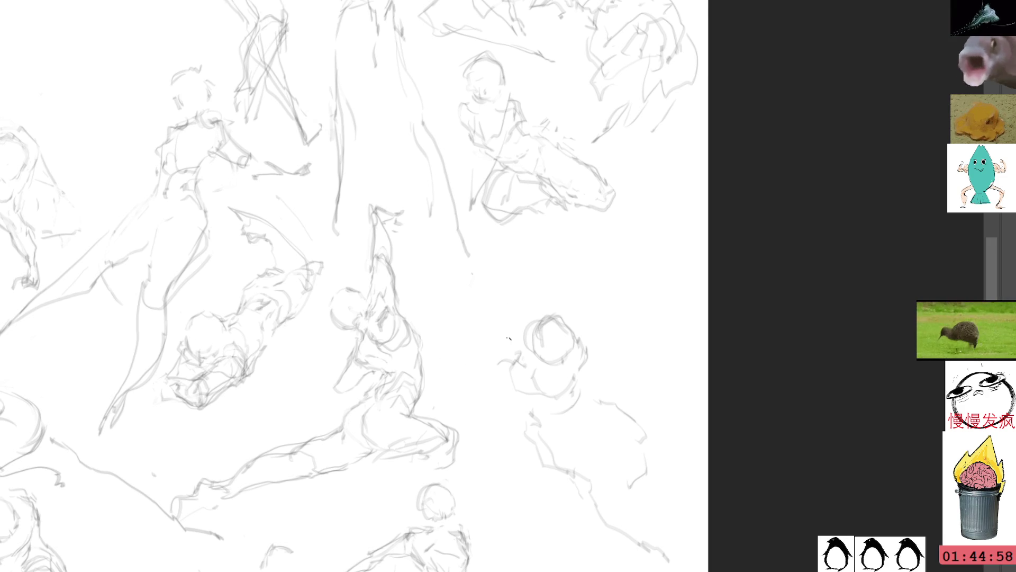
{"action": "mouse_move", "coordinate": [497, 364]}
{"action": "left_mouse_down"}
{"action": "mouse_move", "coordinate": [483, 389]}
{"action": "mouse_move", "coordinate": [506, 397]}
{"action": "left_mouse_up"}
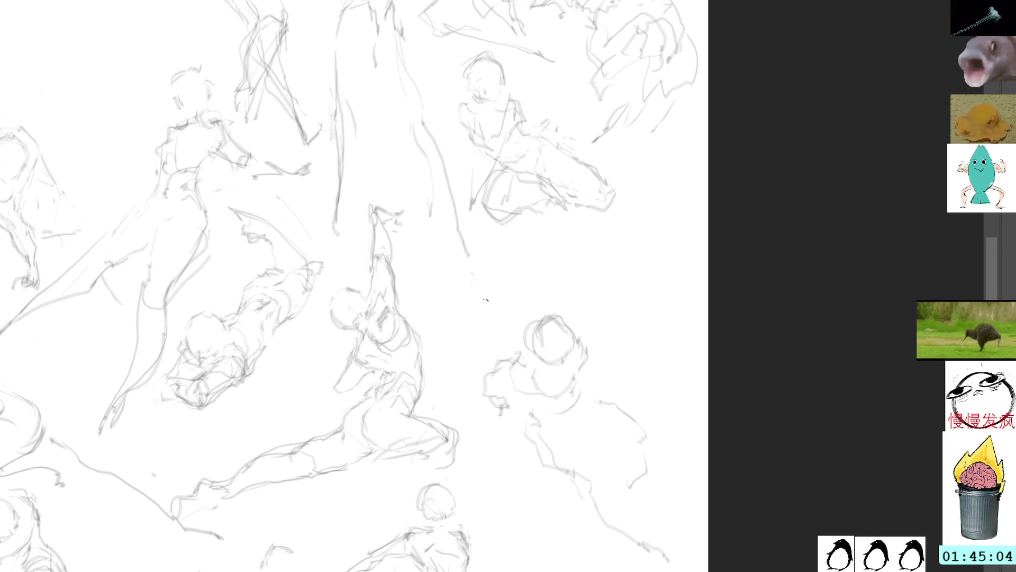
{"action": "left_click_drag", "start_coordinate": [466, 311], "coordinate": [481, 337]}
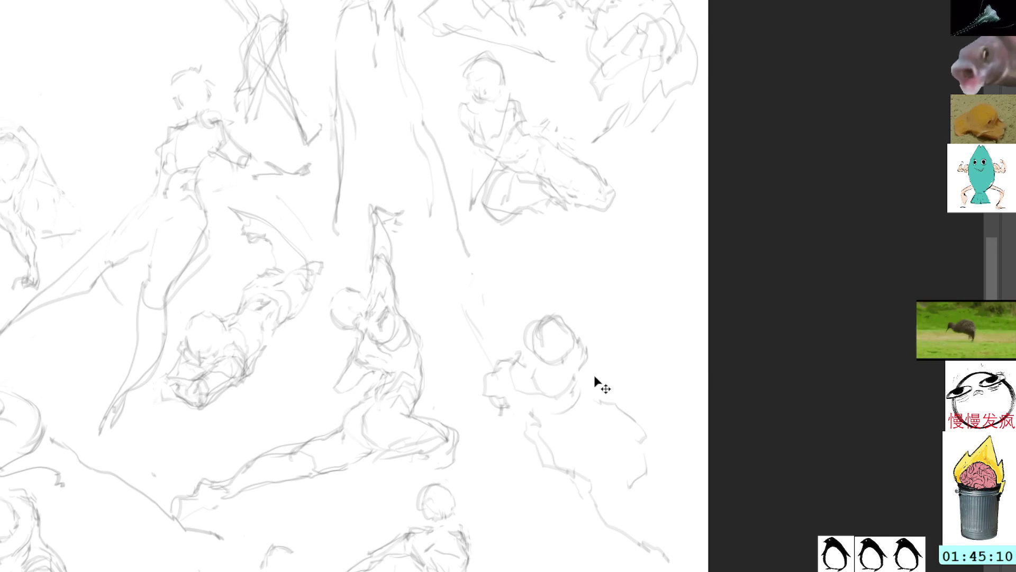
{"action": "key", "text": "l"}
{"action": "mouse_move", "coordinate": [513, 422]}
{"action": "left_mouse_down"}
{"action": "mouse_move", "coordinate": [460, 311]}
{"action": "mouse_move", "coordinate": [483, 423]}
{"action": "left_mouse_up"}
{"action": "key", "text": "Delete"}
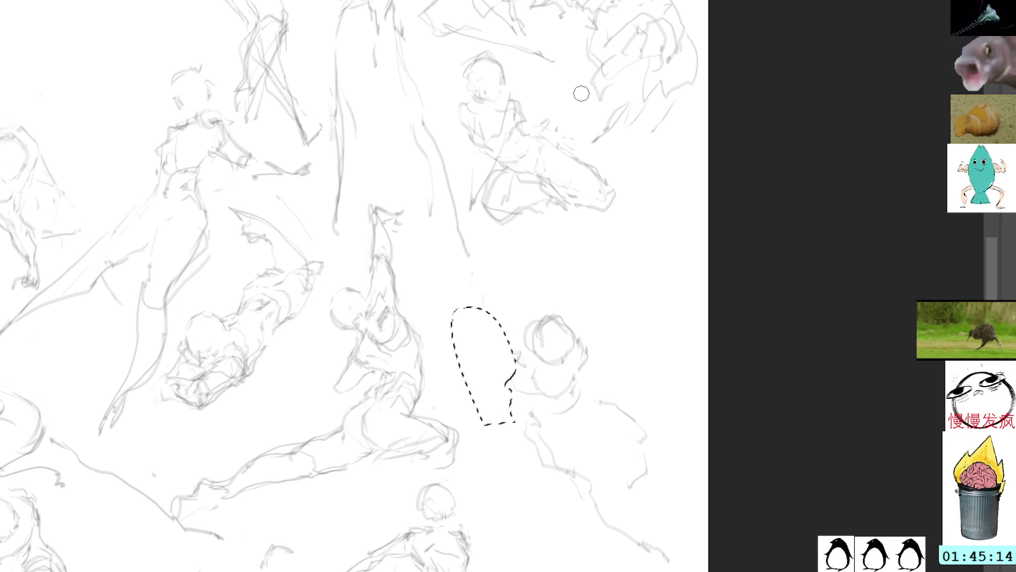
{"action": "key", "text": "ctrl+d"}
{"action": "key", "text": "b"}
Undo the stray strokes beside the head and redraw the head as a rough circle.
{"action": "mouse_move", "coordinate": [515, 361]}
{"action": "left_mouse_down"}
{"action": "mouse_move", "coordinate": [506, 382]}
{"action": "mouse_move", "coordinate": [516, 388]}
{"action": "mouse_move", "coordinate": [457, 366]}
{"action": "left_mouse_up"}
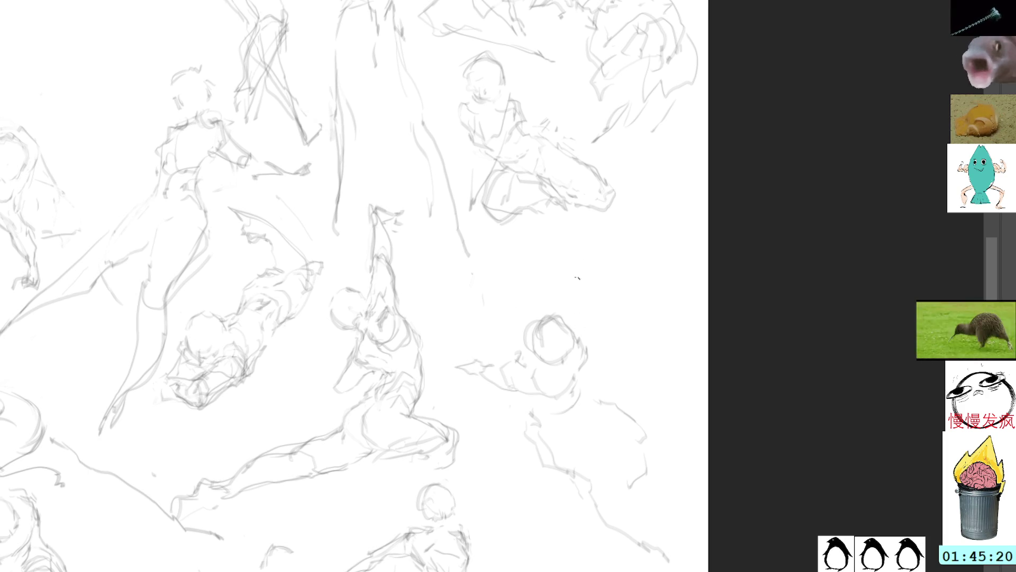
{"action": "key", "text": "ctrl+z"}
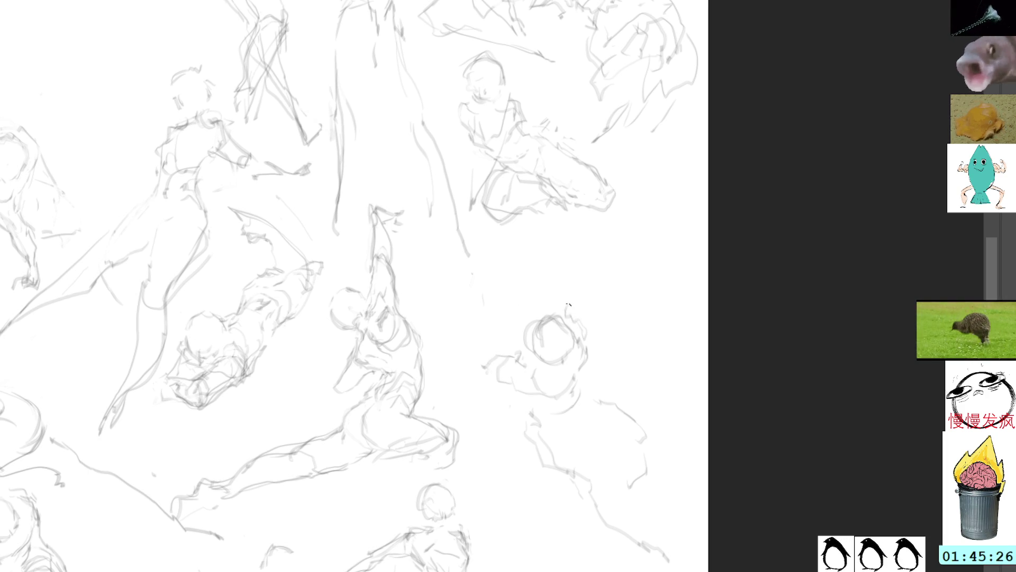
{"action": "left_click_drag", "start_coordinate": [576, 315], "coordinate": [592, 298]}
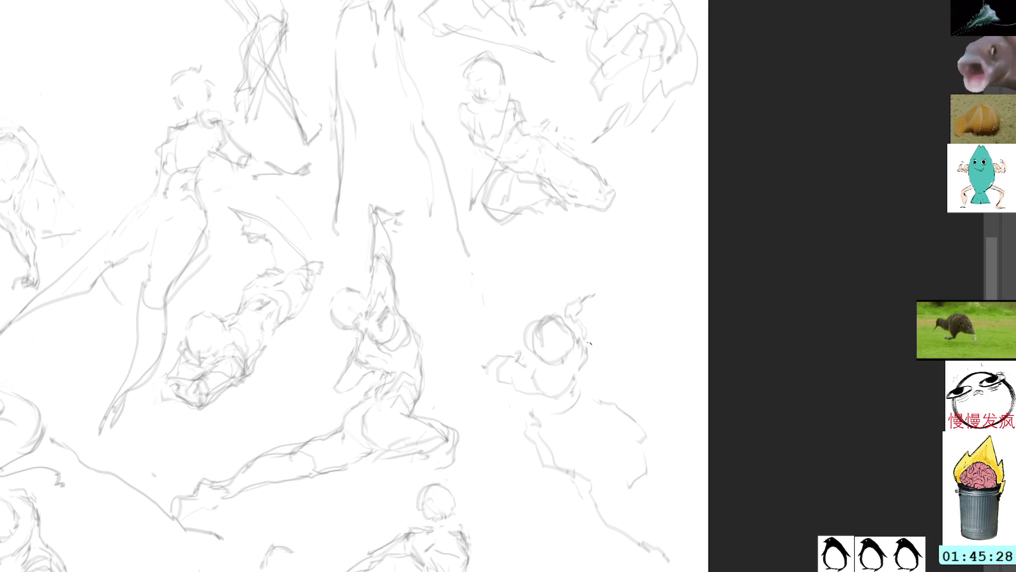
{"action": "mouse_move", "coordinate": [597, 397]}
{"action": "left_mouse_down"}
{"action": "mouse_move", "coordinate": [604, 438]}
{"action": "mouse_move", "coordinate": [635, 441]}
{"action": "mouse_move", "coordinate": [605, 448]}
{"action": "mouse_move", "coordinate": [669, 474]}
{"action": "mouse_move", "coordinate": [642, 427]}
{"action": "left_mouse_up"}
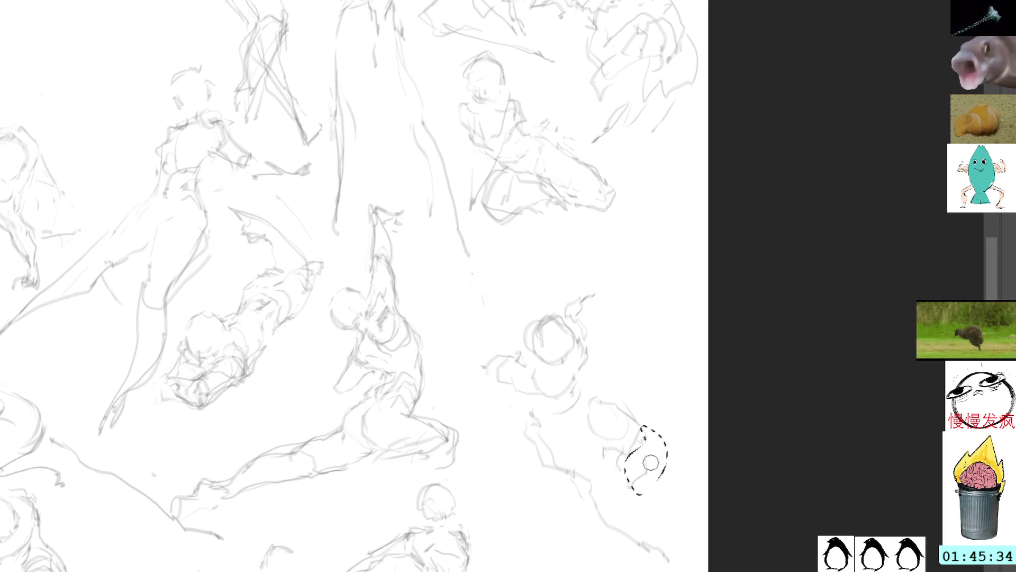
{"action": "key", "text": "ctrl+d"}
Scale the lower-right figure down, rotate it about 6° clockwise, and move it up-left toward the centre.
{"action": "mouse_move", "coordinate": [594, 279]}
{"action": "left_mouse_down"}
{"action": "mouse_move", "coordinate": [469, 363]}
{"action": "mouse_move", "coordinate": [556, 494]}
{"action": "mouse_move", "coordinate": [685, 404]}
{"action": "mouse_move", "coordinate": [659, 326]}
{"action": "left_mouse_up"}
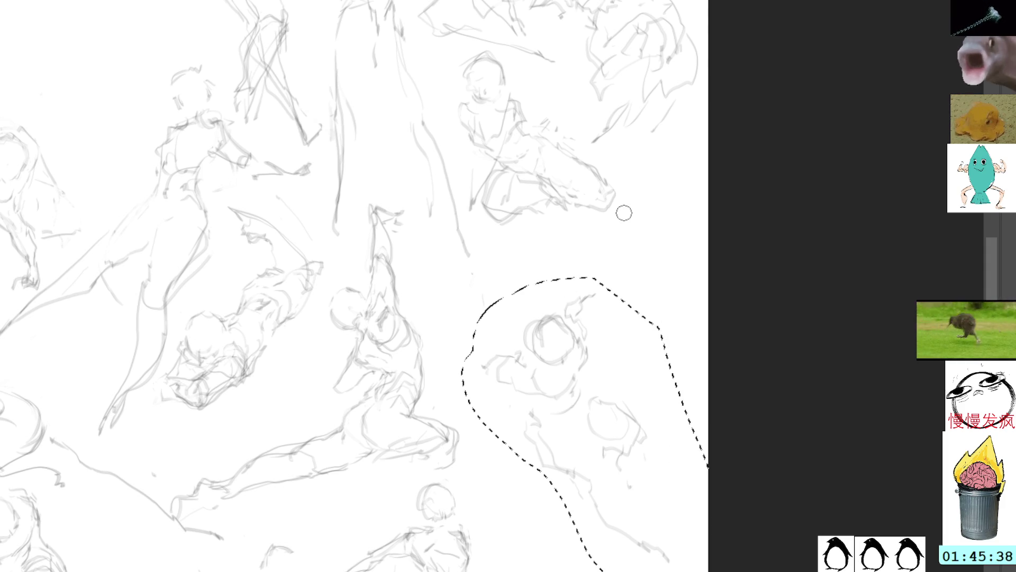
{"action": "key", "text": "ctrl+t"}
{"action": "mouse_move", "coordinate": [598, 355]}
{"action": "left_mouse_down"}
{"action": "mouse_move", "coordinate": [545, 320]}
{"action": "mouse_move", "coordinate": [541, 292]}
{"action": "left_mouse_up"}
{"action": "mouse_move", "coordinate": [647, 221]}
{"action": "left_mouse_down"}
{"action": "mouse_move", "coordinate": [651, 213]}
{"action": "mouse_move", "coordinate": [627, 244]}
{"action": "left_mouse_up"}
{"action": "left_click_drag", "start_coordinate": [593, 274], "coordinate": [588, 261]}
{"action": "mouse_move", "coordinate": [680, 179]}
{"action": "left_mouse_down"}
{"action": "mouse_move", "coordinate": [691, 211]}
{"action": "mouse_move", "coordinate": [605, 265]}
{"action": "left_mouse_up"}
{"action": "mouse_move", "coordinate": [529, 341]}
{"action": "left_mouse_down"}
{"action": "mouse_move", "coordinate": [524, 350]}
{"action": "mouse_move", "coordinate": [529, 343]}
{"action": "left_mouse_up"}
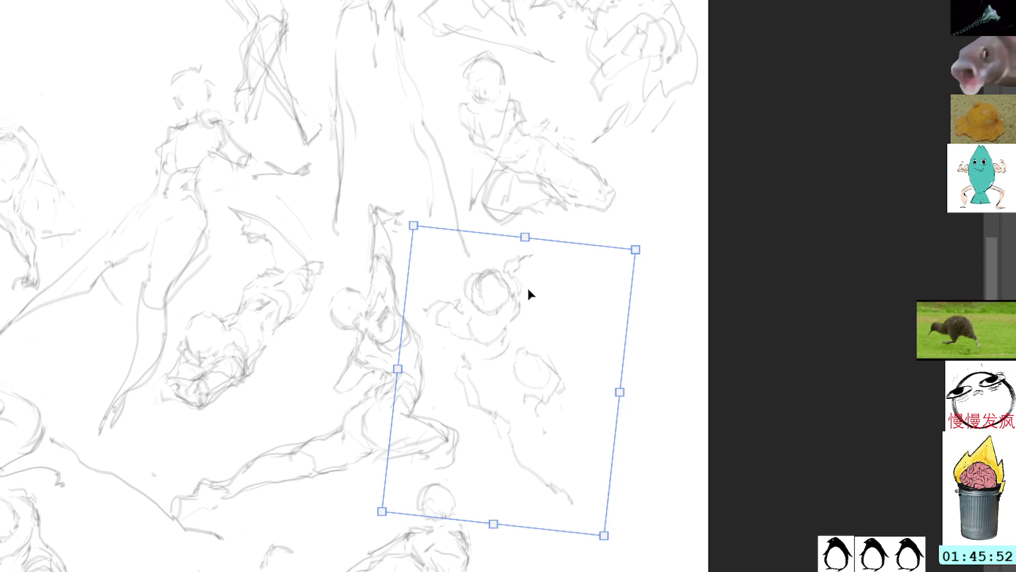
{"action": "key", "text": "Return"}
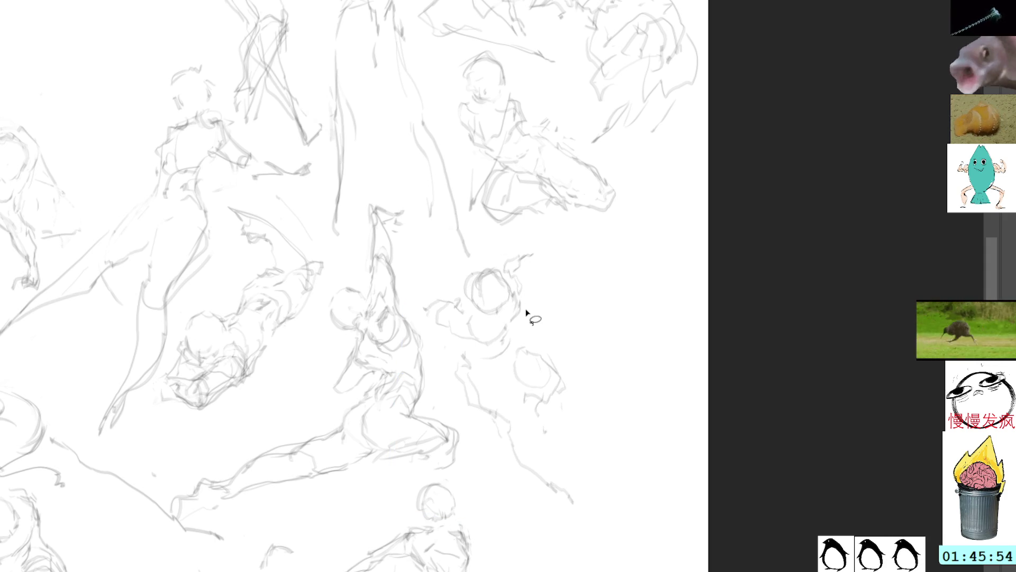
{"action": "key", "text": "b"}
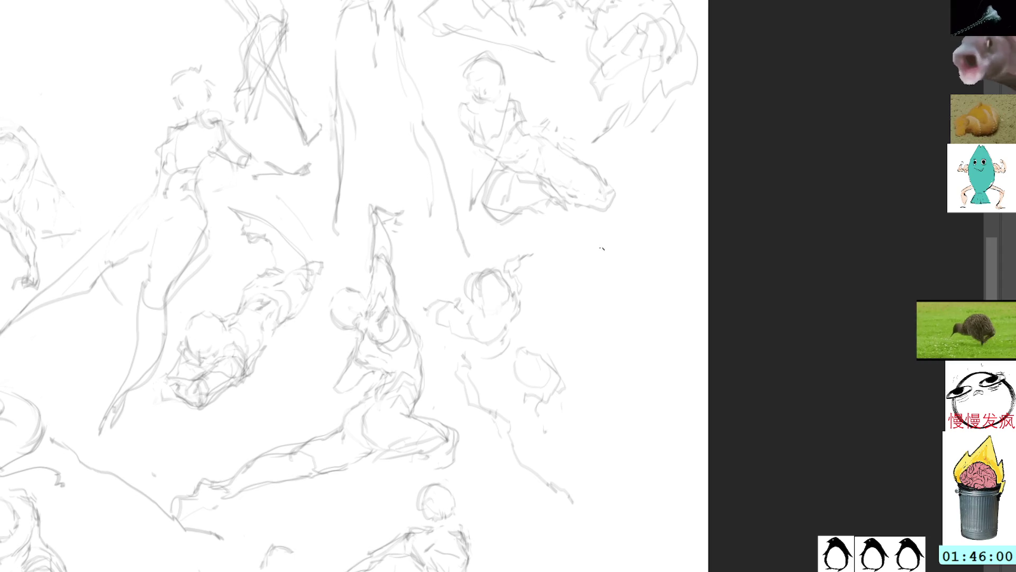
Sketch the small round head of a new figure right of the moved one.
{"action": "mouse_move", "coordinate": [599, 240]}
{"action": "left_mouse_down"}
{"action": "mouse_move", "coordinate": [572, 264]}
{"action": "mouse_move", "coordinate": [601, 276]}
{"action": "left_mouse_up"}
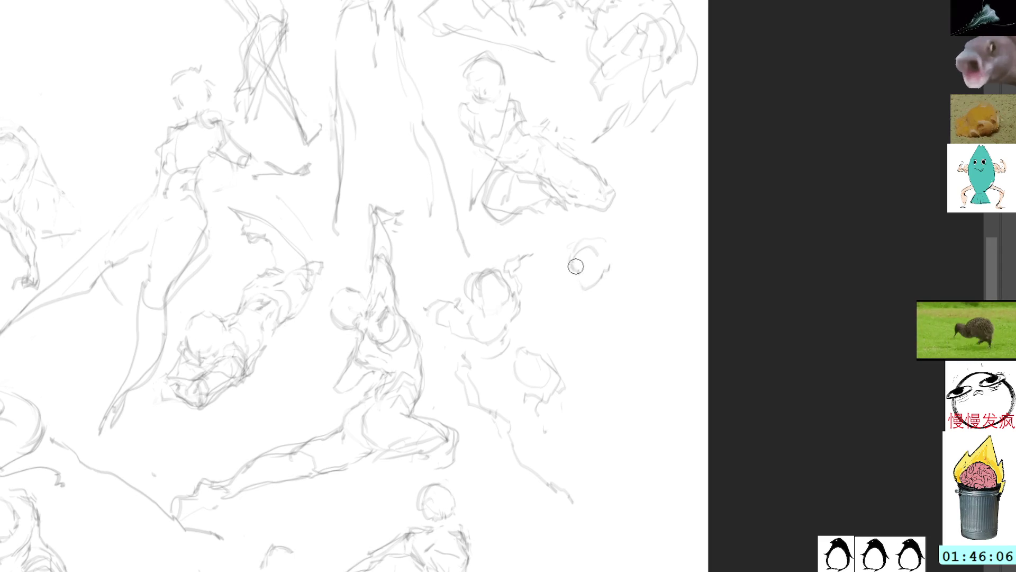
{"action": "mouse_move", "coordinate": [580, 286]}
{"action": "left_mouse_down"}
{"action": "mouse_move", "coordinate": [573, 276]}
{"action": "mouse_move", "coordinate": [598, 253]}
{"action": "left_mouse_up"}
{"action": "mouse_move", "coordinate": [579, 294]}
{"action": "left_mouse_down"}
{"action": "mouse_move", "coordinate": [602, 292]}
{"action": "mouse_move", "coordinate": [576, 288]}
{"action": "mouse_move", "coordinate": [586, 292]}
{"action": "mouse_move", "coordinate": [588, 249]}
{"action": "mouse_move", "coordinate": [601, 262]}
{"action": "mouse_move", "coordinate": [582, 285]}
{"action": "mouse_move", "coordinate": [594, 304]}
{"action": "left_mouse_up"}
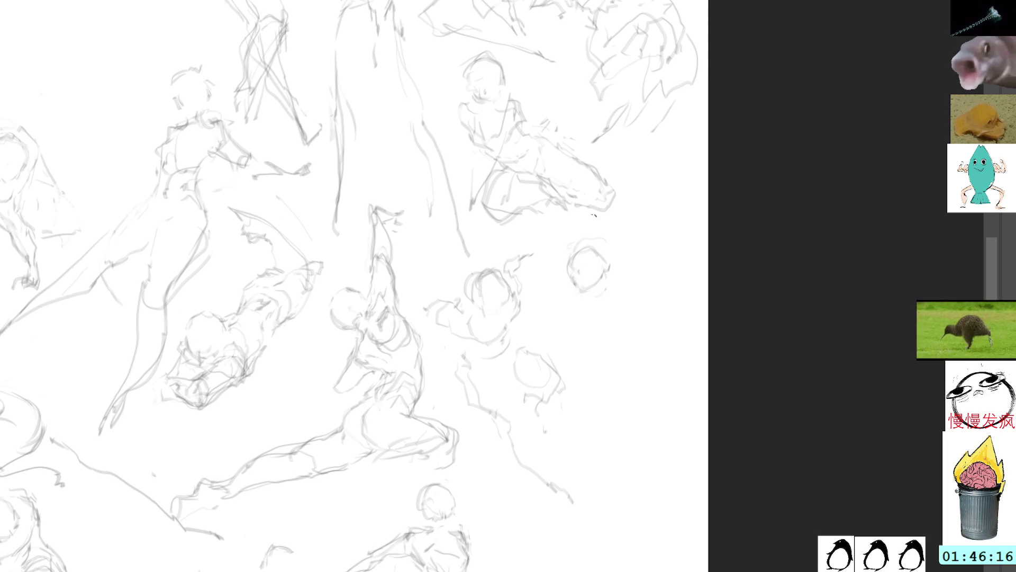
{"action": "mouse_move", "coordinate": [606, 283]}
{"action": "left_mouse_down"}
{"action": "mouse_move", "coordinate": [575, 282]}
{"action": "mouse_move", "coordinate": [582, 260]}
{"action": "mouse_move", "coordinate": [602, 291]}
{"action": "mouse_move", "coordinate": [587, 290]}
{"action": "mouse_move", "coordinate": [599, 259]}
{"action": "mouse_move", "coordinate": [649, 289]}
{"action": "mouse_move", "coordinate": [649, 324]}
{"action": "left_mouse_up"}
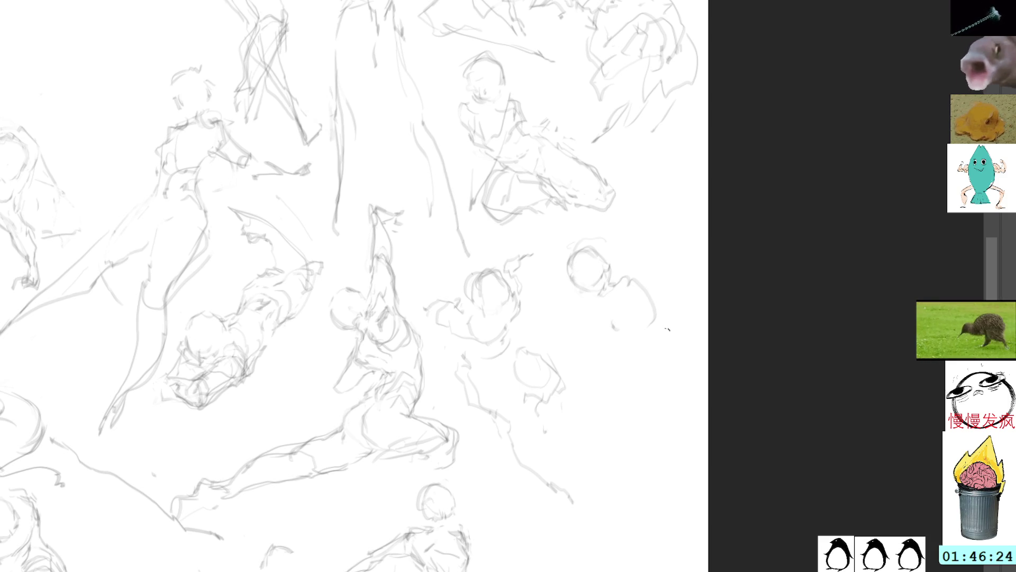
Add the shoulder line, right-side arc and body lines of the small figure.
{"action": "left_click_drag", "start_coordinate": [633, 279], "coordinate": [645, 343]}
{"action": "mouse_move", "coordinate": [633, 278]}
{"action": "left_mouse_down"}
{"action": "mouse_move", "coordinate": [654, 271]}
{"action": "mouse_move", "coordinate": [649, 246]}
{"action": "mouse_move", "coordinate": [628, 283]}
{"action": "mouse_move", "coordinate": [648, 264]}
{"action": "left_mouse_up"}
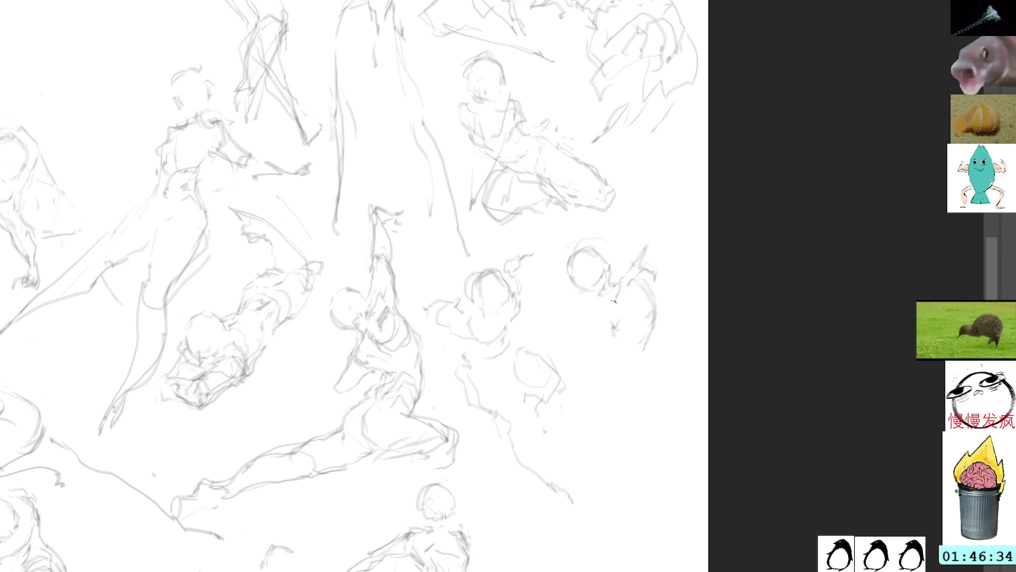
{"action": "mouse_move", "coordinate": [645, 286]}
{"action": "left_mouse_down"}
{"action": "mouse_move", "coordinate": [655, 339]}
{"action": "mouse_move", "coordinate": [627, 364]}
{"action": "left_mouse_up"}
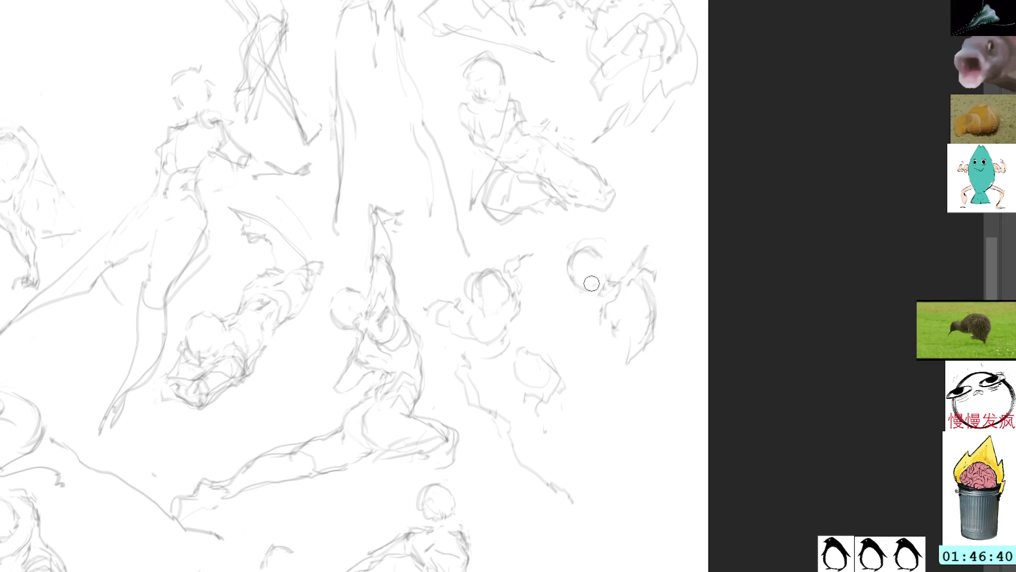
{"action": "mouse_move", "coordinate": [607, 279]}
{"action": "left_mouse_down"}
{"action": "mouse_move", "coordinate": [604, 260]}
{"action": "mouse_move", "coordinate": [565, 270]}
{"action": "mouse_move", "coordinate": [578, 286]}
{"action": "left_mouse_up"}
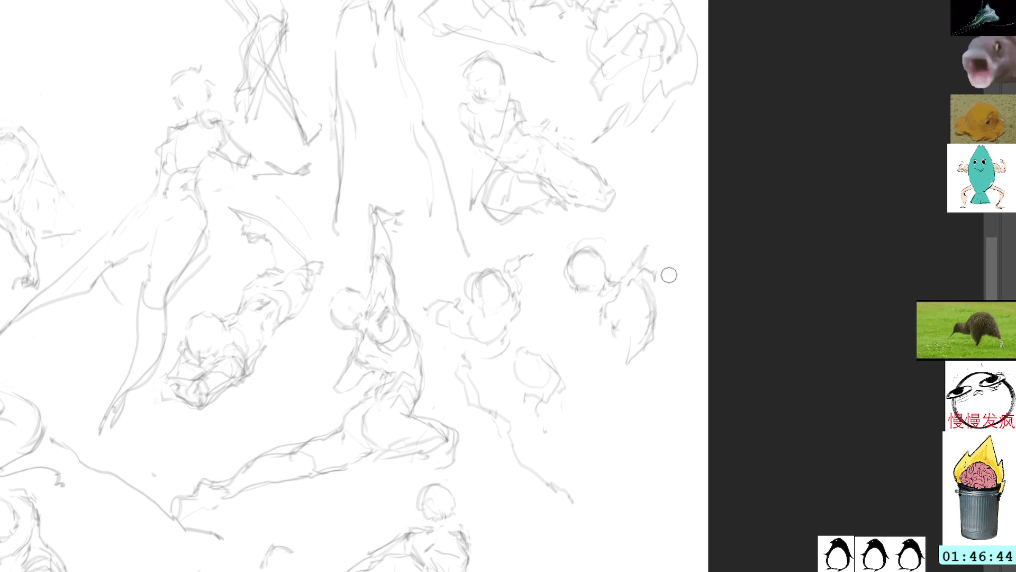
{"action": "left_click_drag", "start_coordinate": [656, 294], "coordinate": [659, 268]}
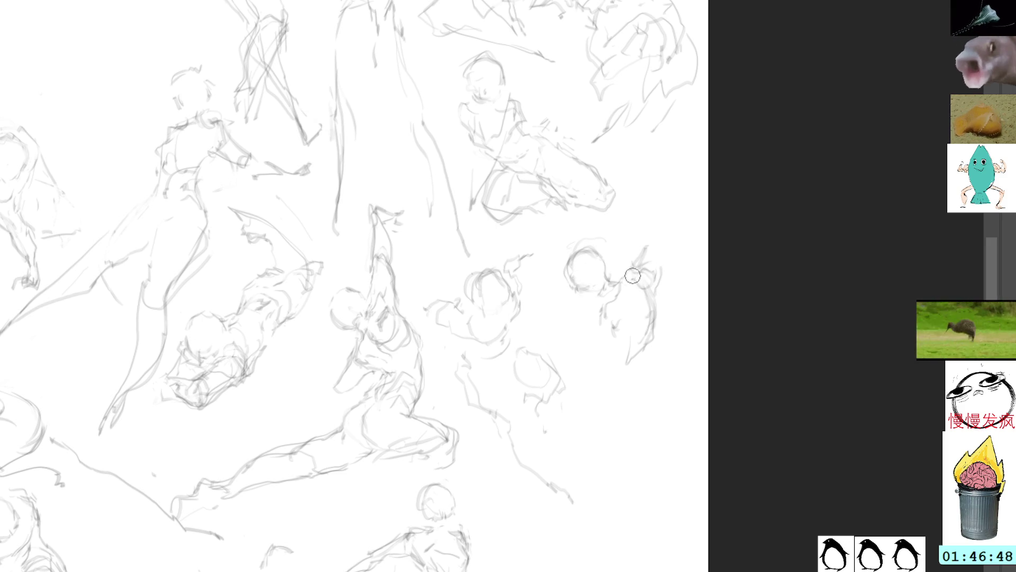
{"action": "mouse_move", "coordinate": [625, 274]}
{"action": "left_mouse_down"}
{"action": "mouse_move", "coordinate": [643, 283]}
{"action": "mouse_move", "coordinate": [652, 316]}
{"action": "mouse_move", "coordinate": [648, 270]}
{"action": "mouse_move", "coordinate": [634, 276]}
{"action": "left_mouse_up"}
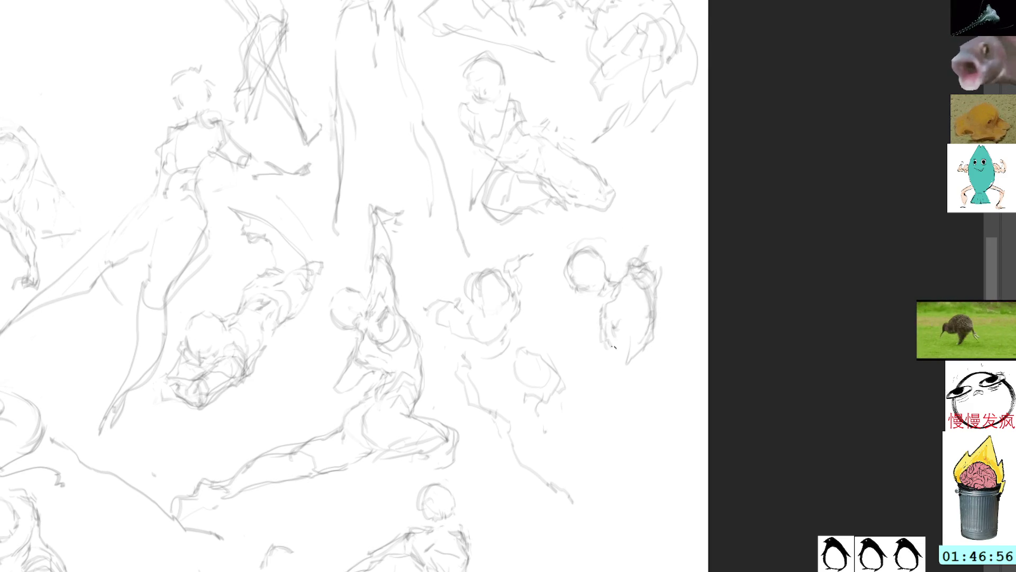
{"action": "key", "text": "]"}
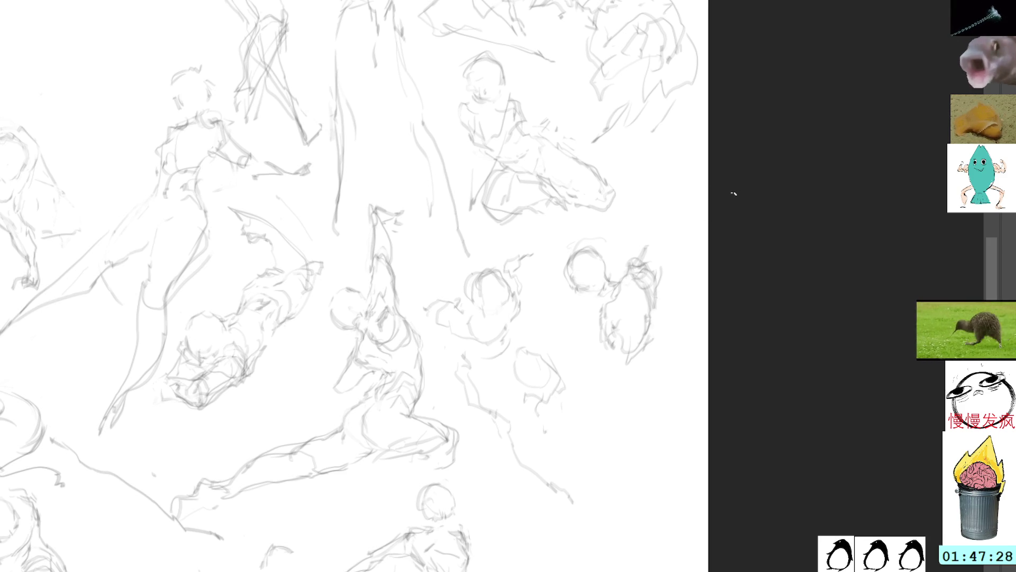
{"action": "mouse_move", "coordinate": [651, 249]}
{"action": "left_mouse_down"}
{"action": "mouse_move", "coordinate": [640, 254]}
{"action": "mouse_move", "coordinate": [638, 285]}
{"action": "mouse_move", "coordinate": [636, 249]}
{"action": "left_mouse_up"}
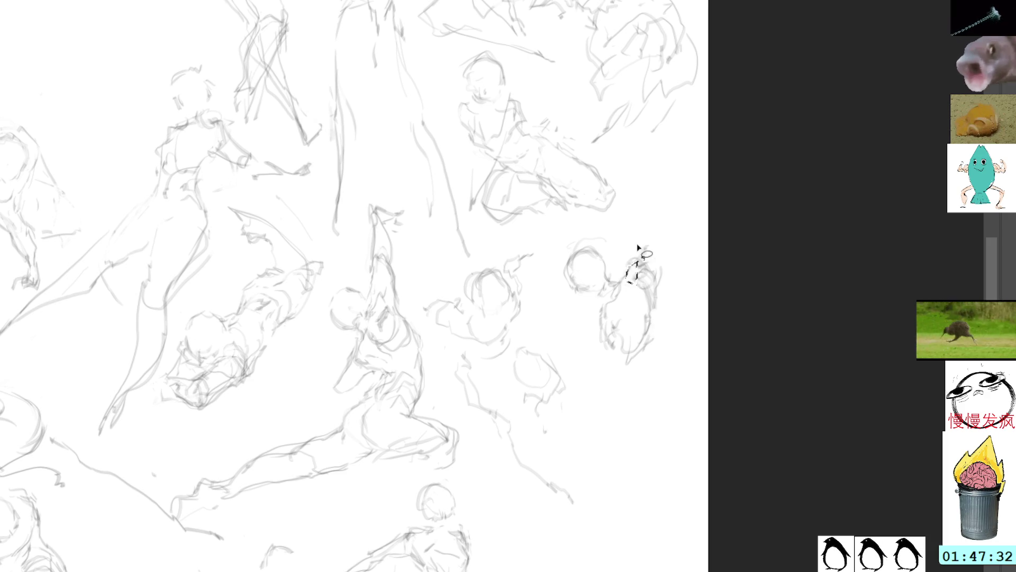
{"action": "key", "text": "ctrl+d"}
{"action": "key", "text": "b"}
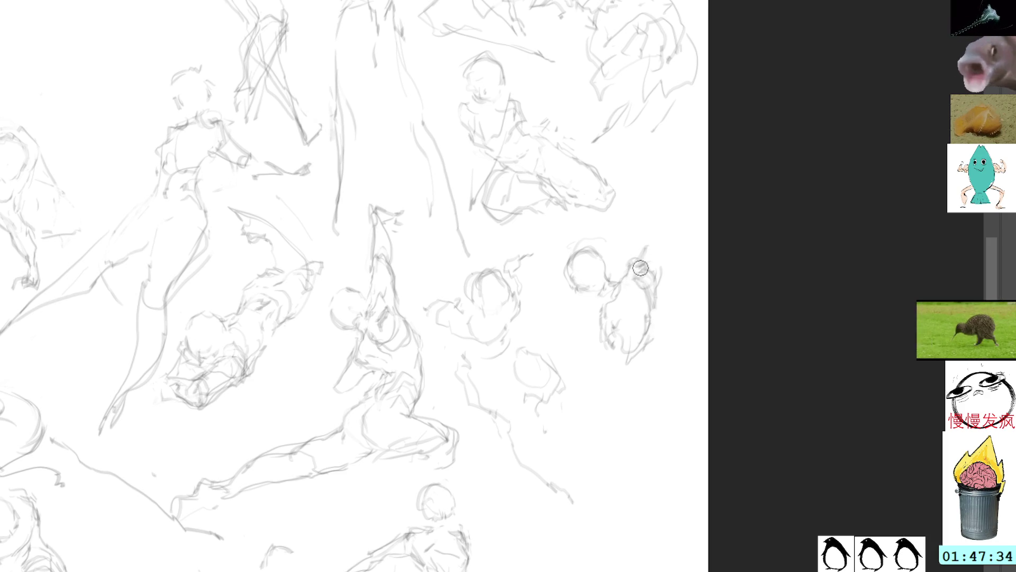
Add lines above the small head, dot an eye, sketch a small round shape, then lasso the right-edge figures.
{"action": "mouse_move", "coordinate": [654, 270]}
{"action": "left_mouse_down"}
{"action": "mouse_move", "coordinate": [676, 220]}
{"action": "mouse_move", "coordinate": [674, 183]}
{"action": "mouse_move", "coordinate": [656, 172]}
{"action": "mouse_move", "coordinate": [662, 228]}
{"action": "left_mouse_up"}
{"action": "mouse_move", "coordinate": [661, 160]}
{"action": "left_mouse_down"}
{"action": "mouse_move", "coordinate": [651, 173]}
{"action": "mouse_move", "coordinate": [665, 238]}
{"action": "mouse_move", "coordinate": [683, 212]}
{"action": "mouse_move", "coordinate": [662, 225]}
{"action": "mouse_move", "coordinate": [656, 184]}
{"action": "left_mouse_up"}
{"action": "key", "text": "Delete"}
{"action": "key", "text": "ctrl+d"}
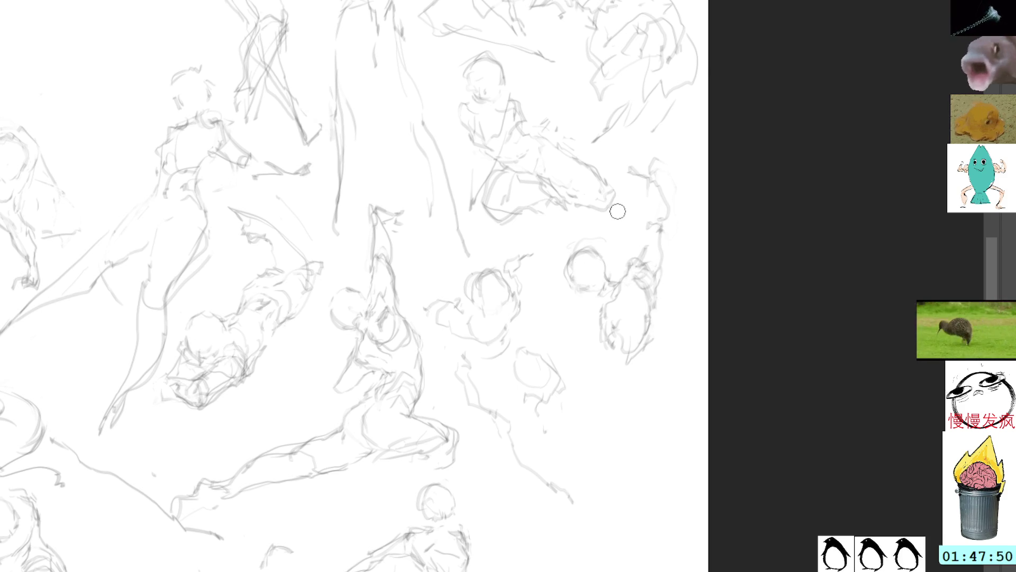
{"action": "left_click", "coordinate": [594, 265]}
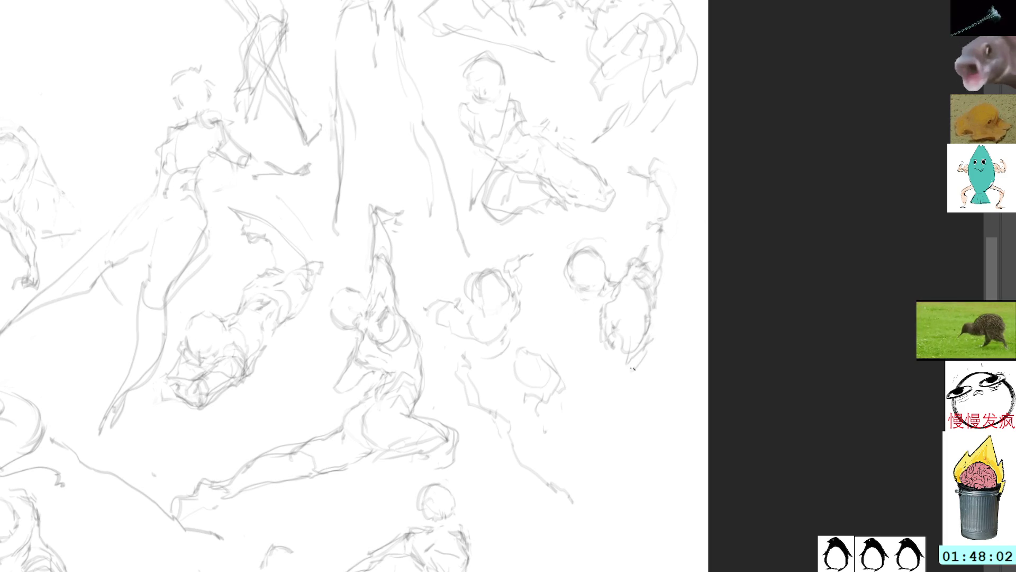
{"action": "mouse_move", "coordinate": [606, 362]}
{"action": "left_mouse_down"}
{"action": "mouse_move", "coordinate": [591, 372]}
{"action": "mouse_move", "coordinate": [621, 392]}
{"action": "left_mouse_up"}
{"action": "mouse_move", "coordinate": [669, 363]}
{"action": "left_mouse_down"}
{"action": "mouse_move", "coordinate": [682, 166]}
{"action": "mouse_move", "coordinate": [633, 180]}
{"action": "mouse_move", "coordinate": [564, 299]}
{"action": "mouse_move", "coordinate": [714, 218]}
{"action": "mouse_move", "coordinate": [627, 177]}
{"action": "mouse_move", "coordinate": [632, 226]}
{"action": "mouse_move", "coordinate": [687, 220]}
{"action": "left_mouse_up"}
Free-transform the selected right-edge figures, moving them right and stretching them taller.
{"action": "key", "text": "ctrl+t"}
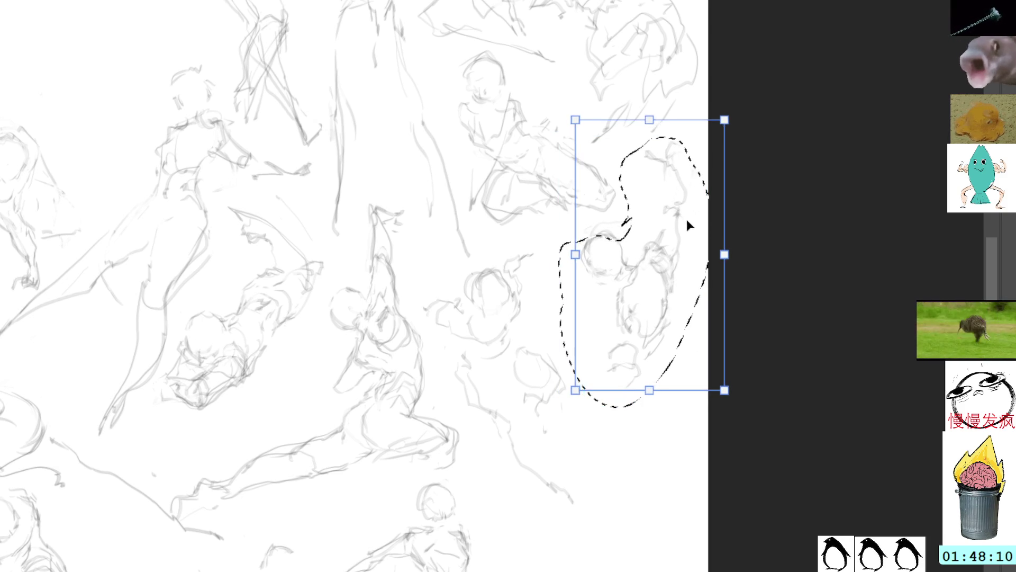
{"action": "mouse_move", "coordinate": [652, 113]}
{"action": "left_mouse_down"}
{"action": "mouse_move", "coordinate": [652, 132]}
{"action": "mouse_move", "coordinate": [651, 120]}
{"action": "left_mouse_up"}
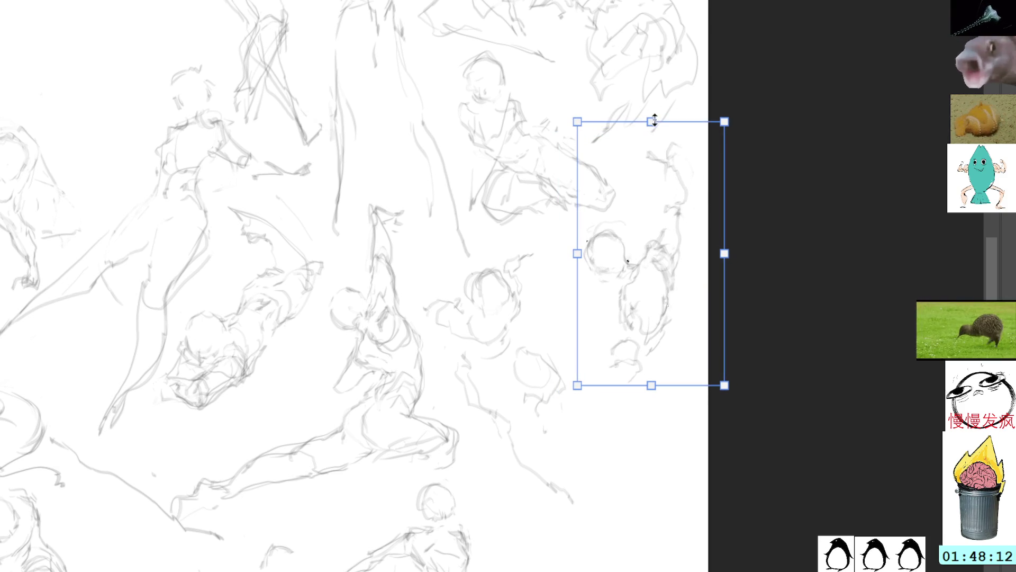
{"action": "mouse_move", "coordinate": [664, 230]}
{"action": "left_mouse_down"}
{"action": "mouse_move", "coordinate": [665, 222]}
{"action": "mouse_move", "coordinate": [678, 253]}
{"action": "left_mouse_up"}
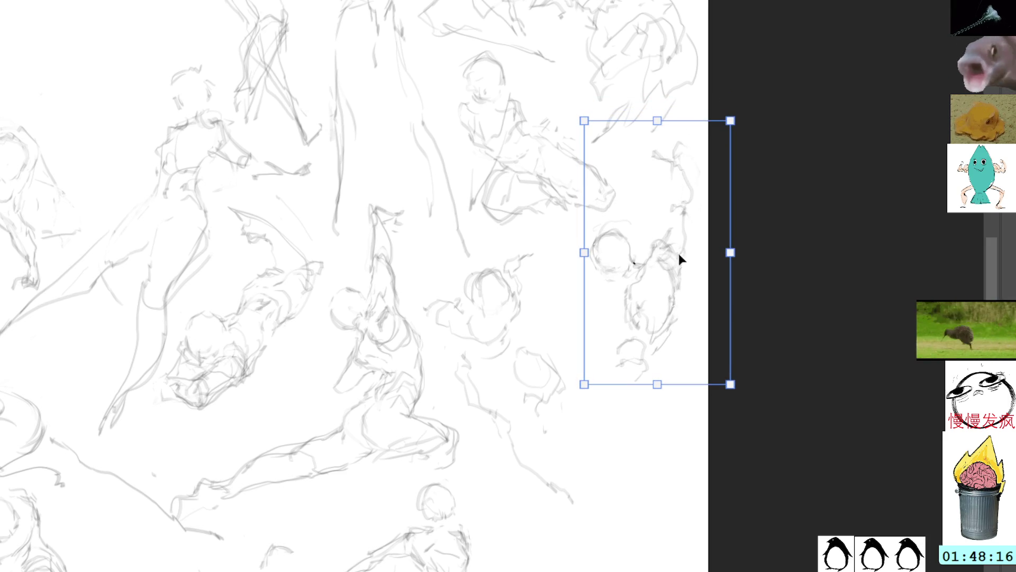
{"action": "key", "text": "Return"}
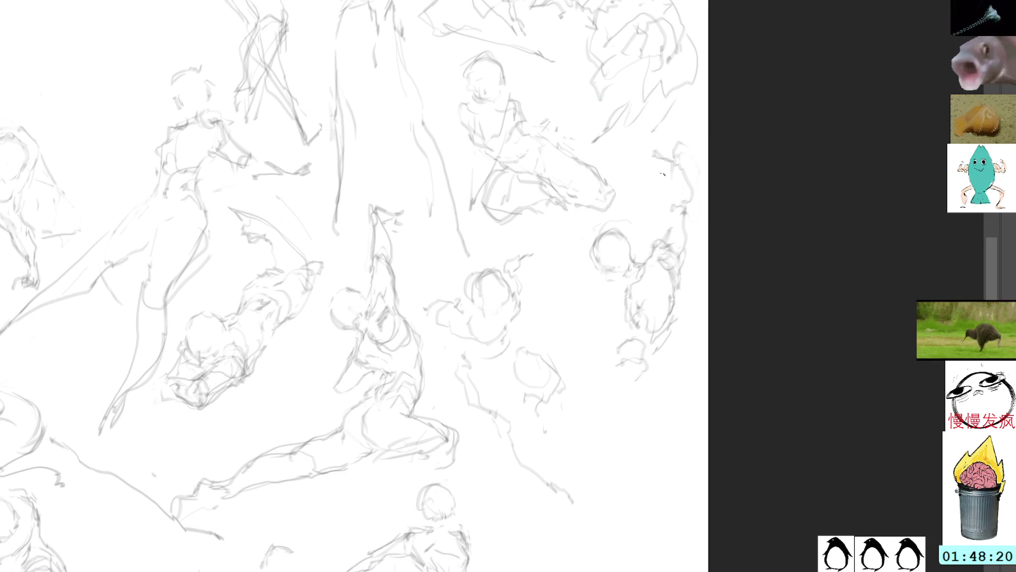
Sketch loose pencil strokes down the lower part of the right-side figure.
{"action": "left_click_drag", "start_coordinate": [653, 281], "coordinate": [649, 250]}
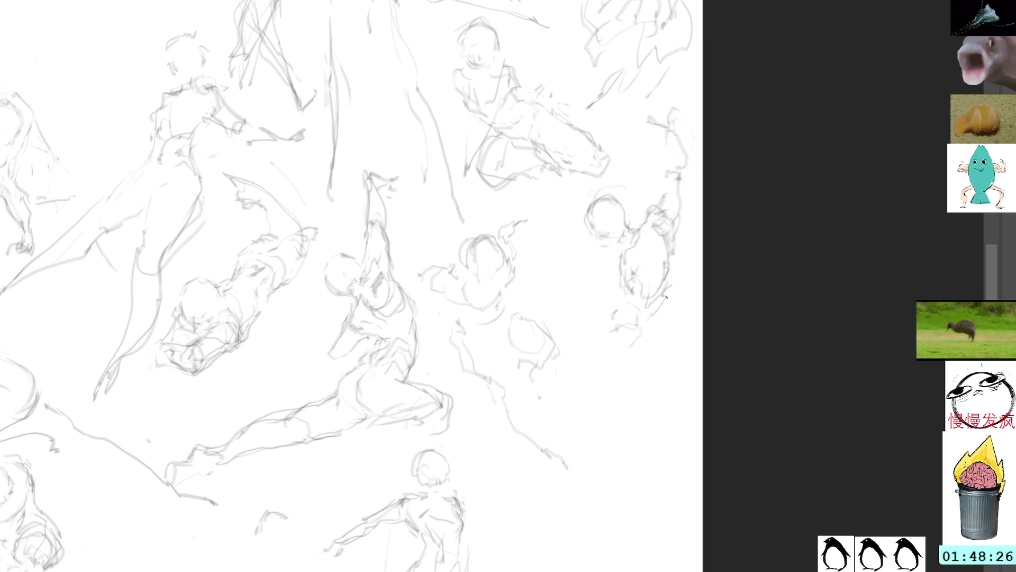
{"action": "mouse_move", "coordinate": [635, 314]}
{"action": "left_mouse_down"}
{"action": "mouse_move", "coordinate": [649, 357]}
{"action": "mouse_move", "coordinate": [577, 401]}
{"action": "left_mouse_up"}
{"action": "left_click_drag", "start_coordinate": [653, 354], "coordinate": [638, 388]}
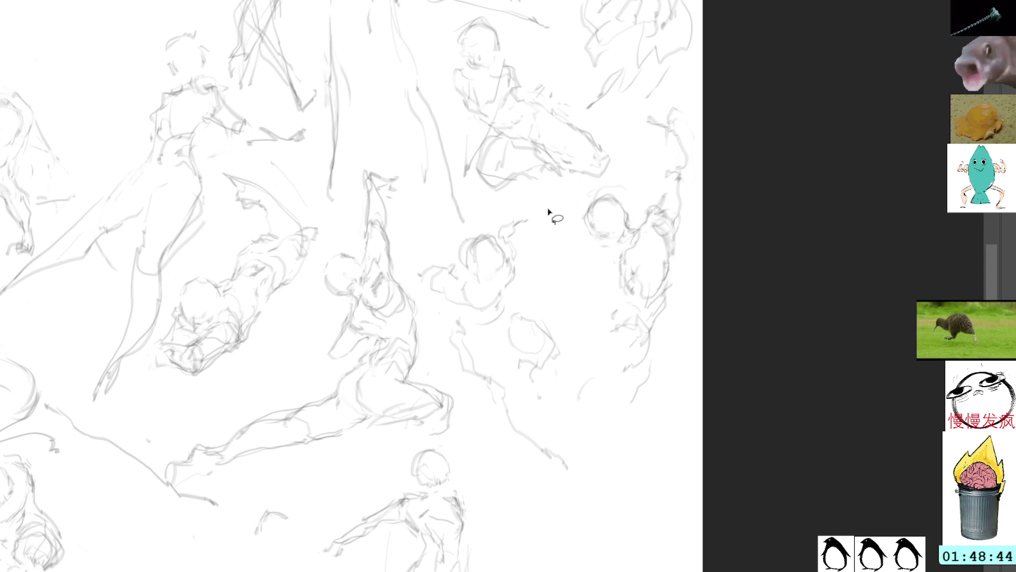
Lasso the right-edge figures, then squash them shorter from the bottom and nudge them slightly right.
{"action": "mouse_move", "coordinate": [665, 106]}
{"action": "left_mouse_down"}
{"action": "mouse_move", "coordinate": [582, 212]}
{"action": "mouse_move", "coordinate": [579, 360]}
{"action": "mouse_move", "coordinate": [702, 99]}
{"action": "mouse_move", "coordinate": [665, 106]}
{"action": "left_mouse_up"}
{"action": "key", "text": "ctrl+t"}
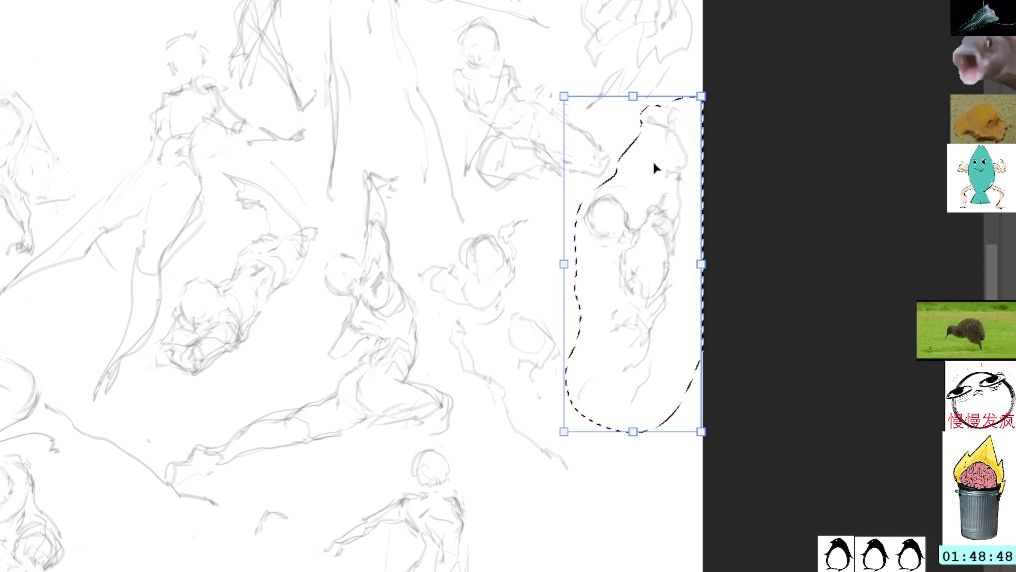
{"action": "left_click_drag", "start_coordinate": [632, 431], "coordinate": [635, 405]}
{"action": "mouse_move", "coordinate": [669, 283]}
{"action": "left_mouse_down"}
{"action": "mouse_move", "coordinate": [675, 257]}
{"action": "mouse_move", "coordinate": [678, 277]}
{"action": "left_mouse_up"}
{"action": "key", "text": "Return"}
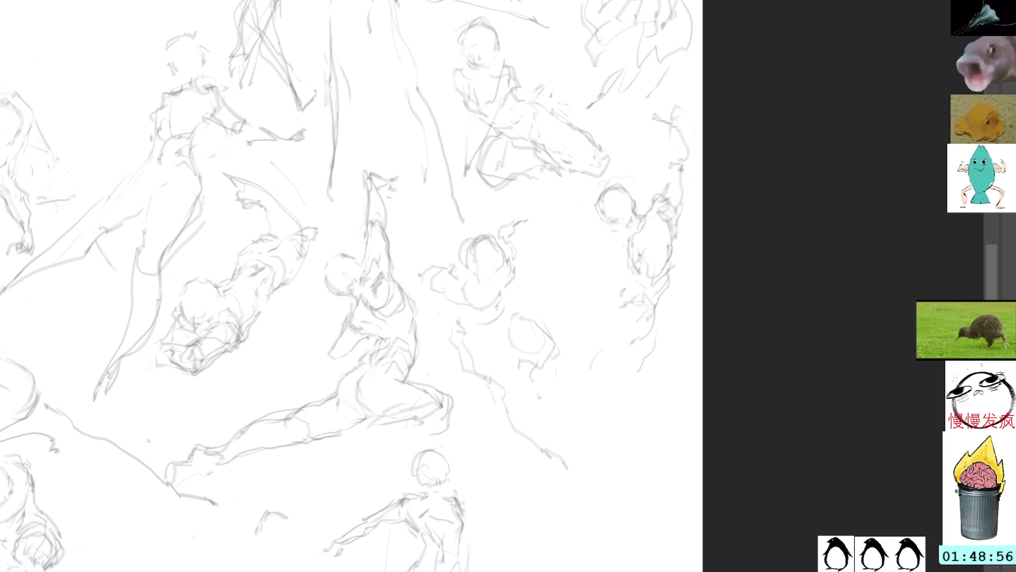
Draw the right-edge figure's lower-body strokes, then pan to the blank area beside the tall figure.
{"action": "mouse_move", "coordinate": [612, 342]}
{"action": "left_mouse_down"}
{"action": "mouse_move", "coordinate": [577, 366]}
{"action": "mouse_move", "coordinate": [586, 392]}
{"action": "mouse_move", "coordinate": [637, 345]}
{"action": "mouse_move", "coordinate": [604, 387]}
{"action": "mouse_move", "coordinate": [632, 387]}
{"action": "mouse_move", "coordinate": [645, 408]}
{"action": "left_mouse_up"}
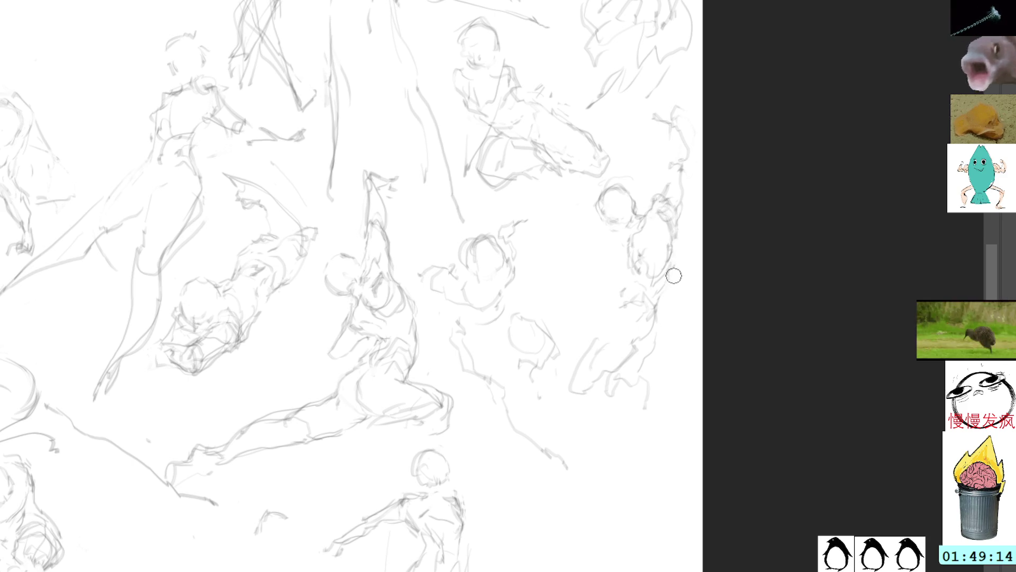
{"action": "mouse_move", "coordinate": [672, 257]}
{"action": "left_mouse_down"}
{"action": "mouse_move", "coordinate": [641, 347]}
{"action": "mouse_move", "coordinate": [631, 347]}
{"action": "left_mouse_up"}
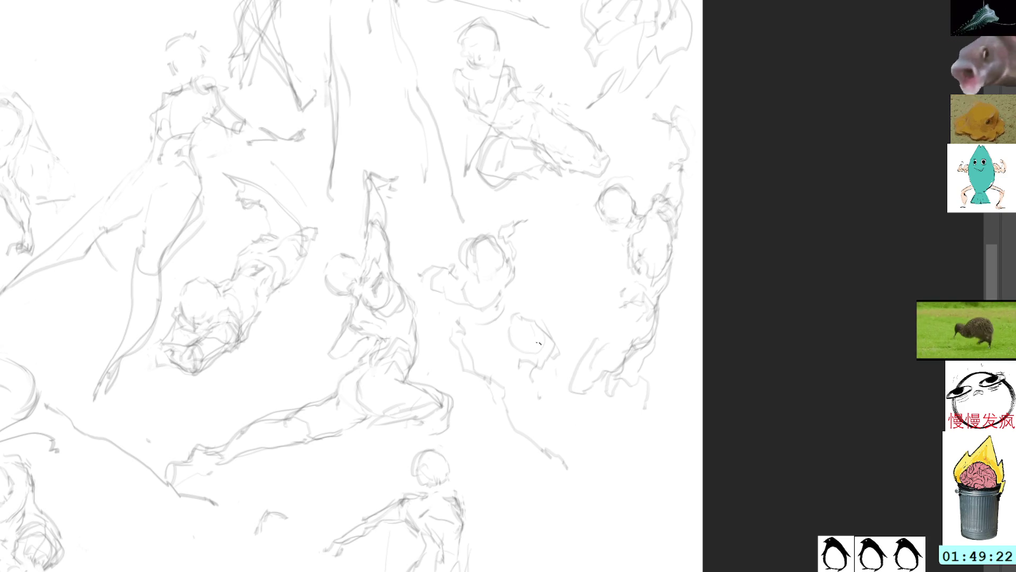
{"action": "mouse_move", "coordinate": [568, 375]}
{"action": "left_mouse_down"}
{"action": "mouse_move", "coordinate": [580, 402]}
{"action": "mouse_move", "coordinate": [606, 389]}
{"action": "left_mouse_up"}
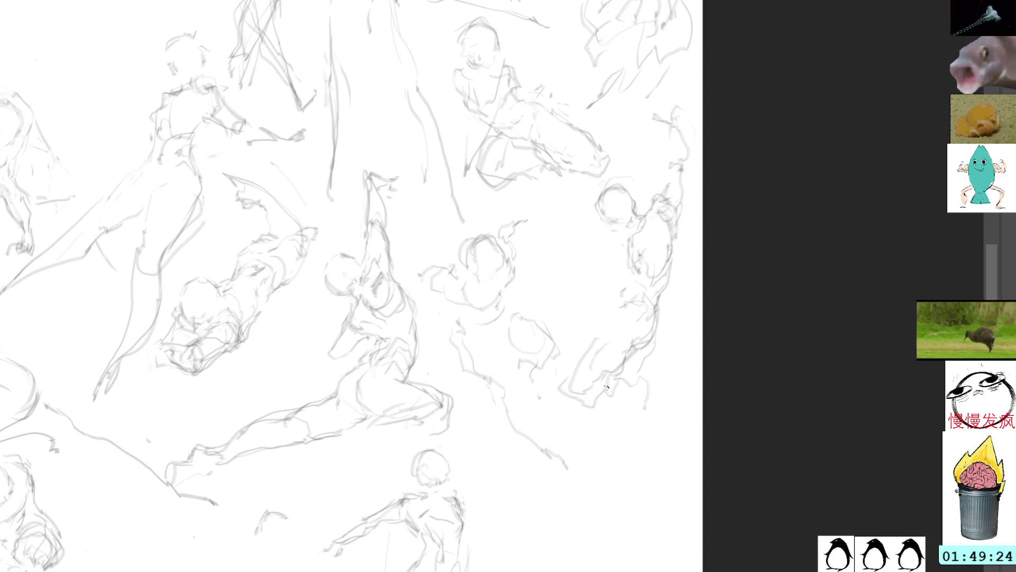
{"action": "mouse_move", "coordinate": [598, 331]}
{"action": "left_mouse_down"}
{"action": "mouse_move", "coordinate": [588, 408]}
{"action": "mouse_move", "coordinate": [625, 428]}
{"action": "left_mouse_up"}
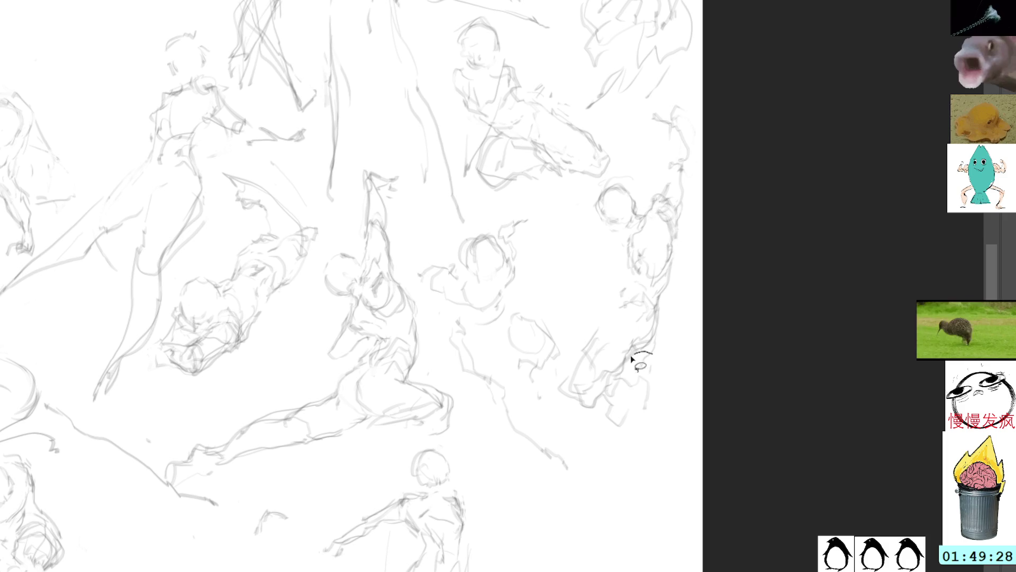
{"action": "left_click_drag", "start_coordinate": [666, 379], "coordinate": [650, 415]}
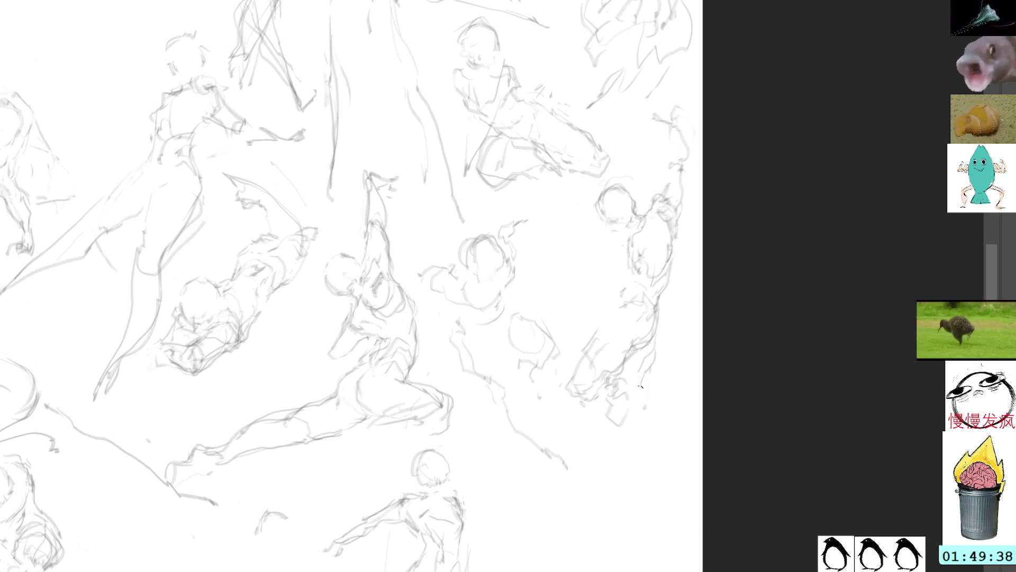
{"action": "mouse_move", "coordinate": [632, 361]}
{"action": "left_mouse_down"}
{"action": "mouse_move", "coordinate": [657, 341]}
{"action": "mouse_move", "coordinate": [649, 244]}
{"action": "mouse_move", "coordinate": [678, 261]}
{"action": "mouse_move", "coordinate": [646, 232]}
{"action": "left_mouse_up"}
Sketch a new figure's round head, neck line and an arm ending in a curled hand.
{"action": "mouse_move", "coordinate": [661, 271]}
{"action": "left_mouse_down"}
{"action": "mouse_move", "coordinate": [680, 253]}
{"action": "mouse_move", "coordinate": [686, 263]}
{"action": "mouse_move", "coordinate": [656, 281]}
{"action": "mouse_move", "coordinate": [685, 287]}
{"action": "mouse_move", "coordinate": [674, 255]}
{"action": "mouse_move", "coordinate": [697, 274]}
{"action": "mouse_move", "coordinate": [690, 290]}
{"action": "left_mouse_up"}
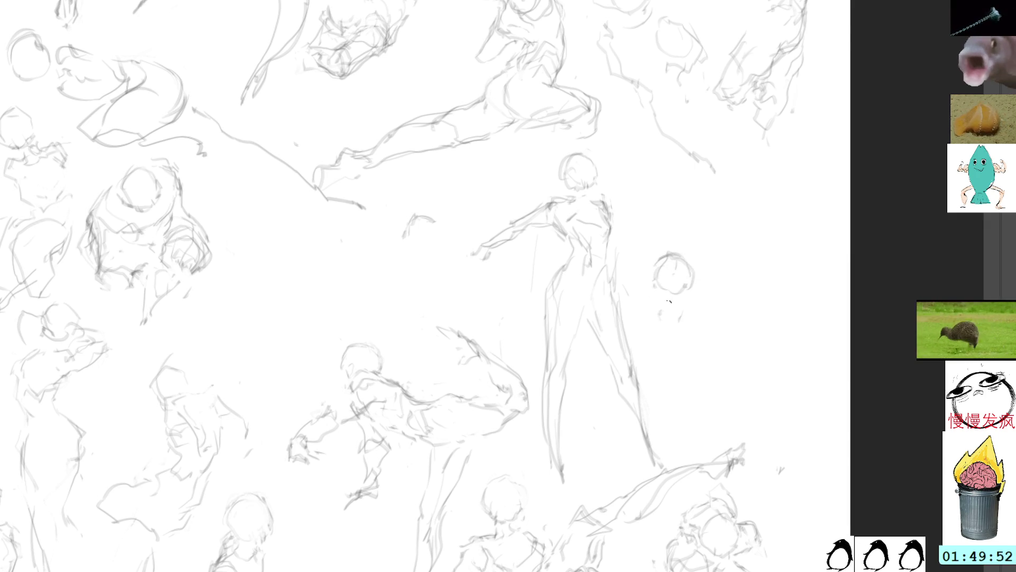
{"action": "mouse_move", "coordinate": [665, 314]}
{"action": "left_mouse_down"}
{"action": "mouse_move", "coordinate": [661, 332]}
{"action": "mouse_move", "coordinate": [700, 350]}
{"action": "left_mouse_up"}
{"action": "mouse_move", "coordinate": [697, 313]}
{"action": "left_mouse_down"}
{"action": "mouse_move", "coordinate": [717, 350]}
{"action": "mouse_move", "coordinate": [734, 335]}
{"action": "mouse_move", "coordinate": [715, 326]}
{"action": "mouse_move", "coordinate": [753, 311]}
{"action": "left_mouse_up"}
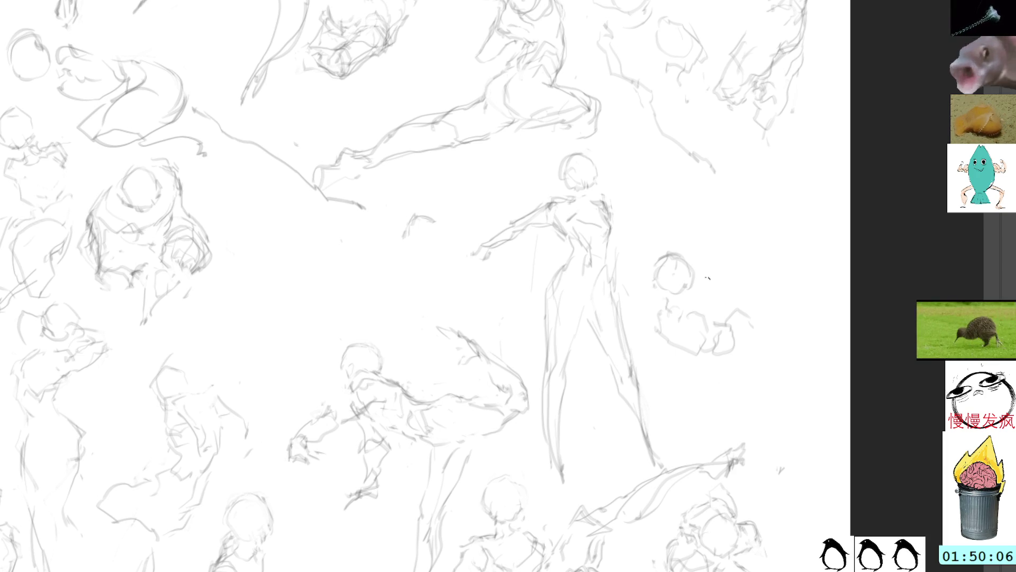
Lasso the small figure, move it up-right, make it slightly taller, then add body strokes.
{"action": "mouse_move", "coordinate": [651, 241]}
{"action": "left_mouse_down"}
{"action": "mouse_move", "coordinate": [762, 354]}
{"action": "mouse_move", "coordinate": [717, 259]}
{"action": "left_mouse_up"}
{"action": "key", "text": "ctrl+t"}
{"action": "left_click_drag", "start_coordinate": [725, 304], "coordinate": [751, 286]}
{"action": "mouse_move", "coordinate": [729, 221]}
{"action": "left_mouse_down"}
{"action": "mouse_move", "coordinate": [730, 200]}
{"action": "mouse_move", "coordinate": [730, 216]}
{"action": "left_mouse_up"}
{"action": "key", "text": "Return"}
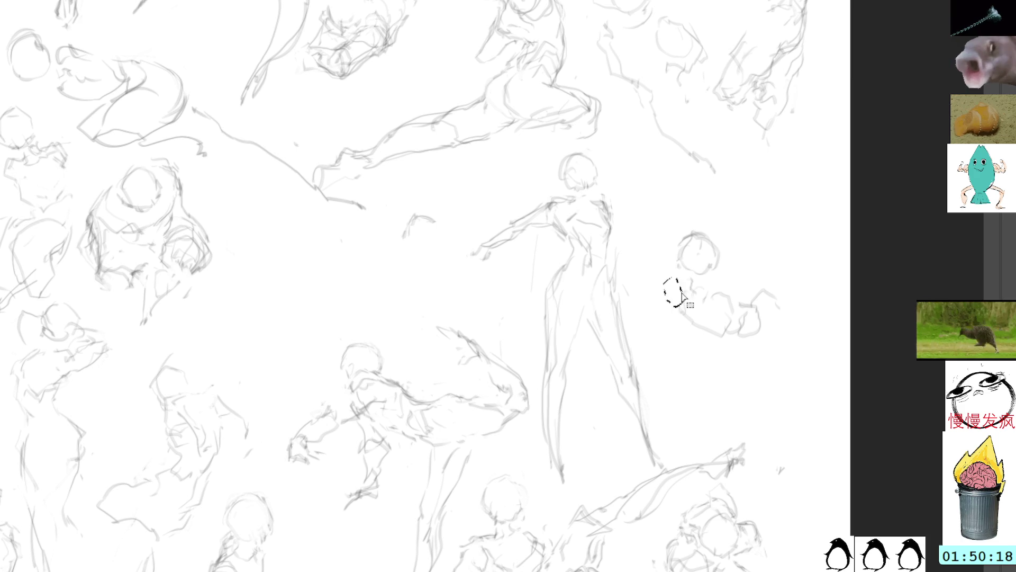
{"action": "left_click_drag", "start_coordinate": [708, 282], "coordinate": [727, 295]}
Add another body stroke to the small hunched figure right of the standing figure.
{"action": "mouse_move", "coordinate": [667, 286]}
{"action": "left_mouse_down"}
{"action": "mouse_move", "coordinate": [662, 302]}
{"action": "mouse_move", "coordinate": [675, 317]}
{"action": "left_mouse_up"}
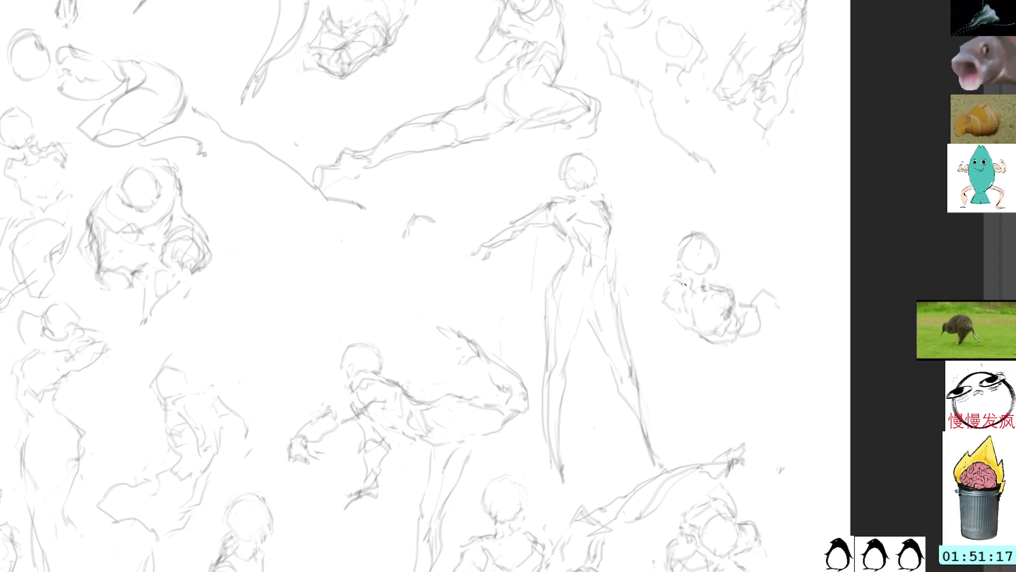
Add torso and long downward strokes, undo a stray head, then curve in the rounded back.
{"action": "mouse_move", "coordinate": [665, 307]}
{"action": "left_mouse_down"}
{"action": "mouse_move", "coordinate": [652, 269]}
{"action": "mouse_move", "coordinate": [664, 265]}
{"action": "left_mouse_up"}
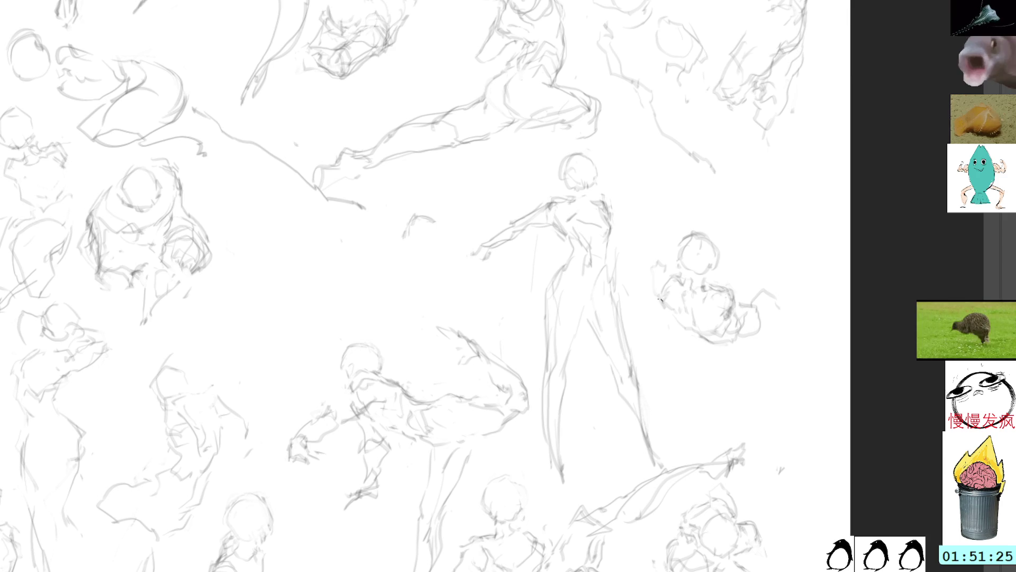
{"action": "left_click_drag", "start_coordinate": [724, 316], "coordinate": [677, 427]}
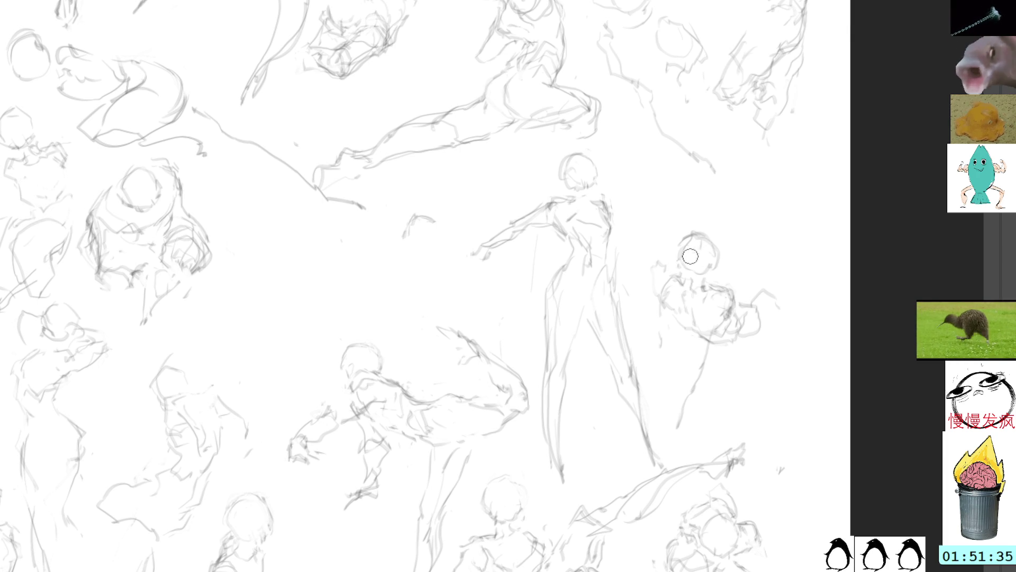
{"action": "mouse_move", "coordinate": [679, 267]}
{"action": "left_mouse_down"}
{"action": "mouse_move", "coordinate": [666, 286]}
{"action": "mouse_move", "coordinate": [662, 259]}
{"action": "mouse_move", "coordinate": [658, 283]}
{"action": "mouse_move", "coordinate": [659, 271]}
{"action": "left_mouse_up"}
{"action": "key", "text": "ctrl+z"}
{"action": "key", "text": "ctrl+z"}
{"action": "key", "text": "ctrl+z"}
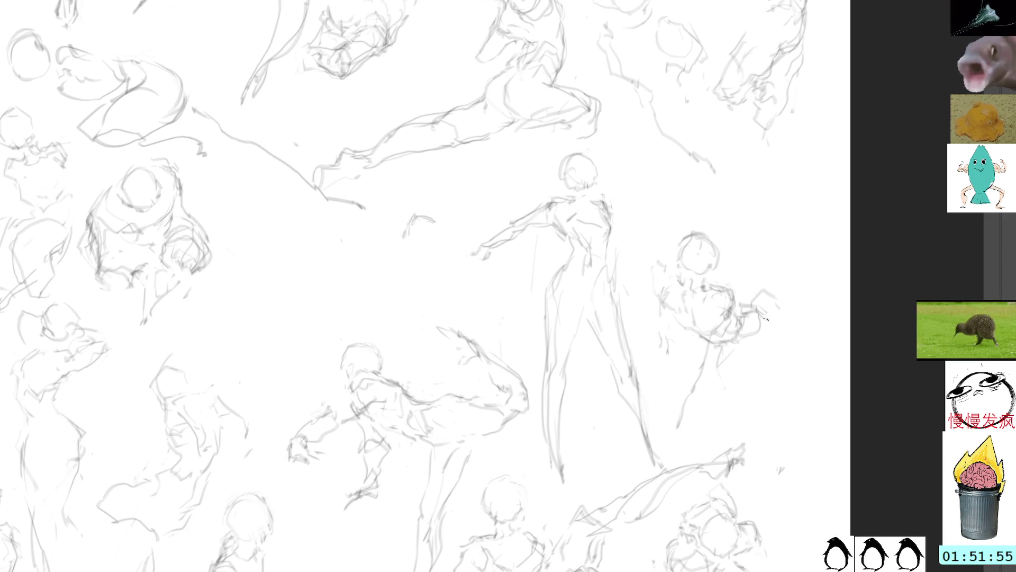
{"action": "mouse_move", "coordinate": [736, 300]}
{"action": "left_mouse_down"}
{"action": "mouse_move", "coordinate": [769, 316]}
{"action": "mouse_move", "coordinate": [738, 288]}
{"action": "mouse_move", "coordinate": [762, 296]}
{"action": "mouse_move", "coordinate": [772, 284]}
{"action": "mouse_move", "coordinate": [765, 376]}
{"action": "left_mouse_up"}
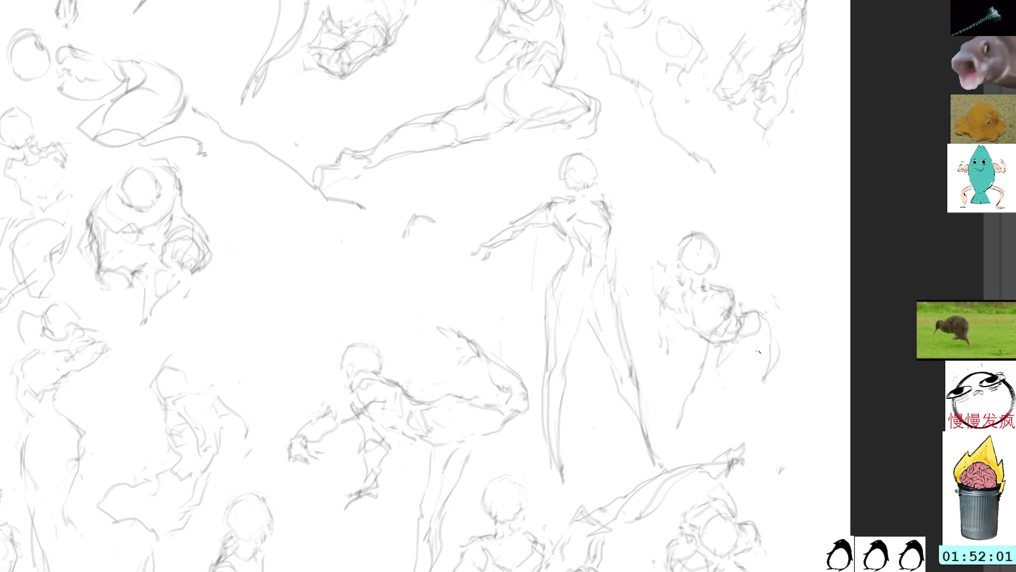
{"action": "mouse_move", "coordinate": [765, 382]}
{"action": "left_mouse_down"}
{"action": "mouse_move", "coordinate": [737, 400]}
{"action": "mouse_move", "coordinate": [717, 384]}
{"action": "mouse_move", "coordinate": [716, 359]}
{"action": "left_mouse_up"}
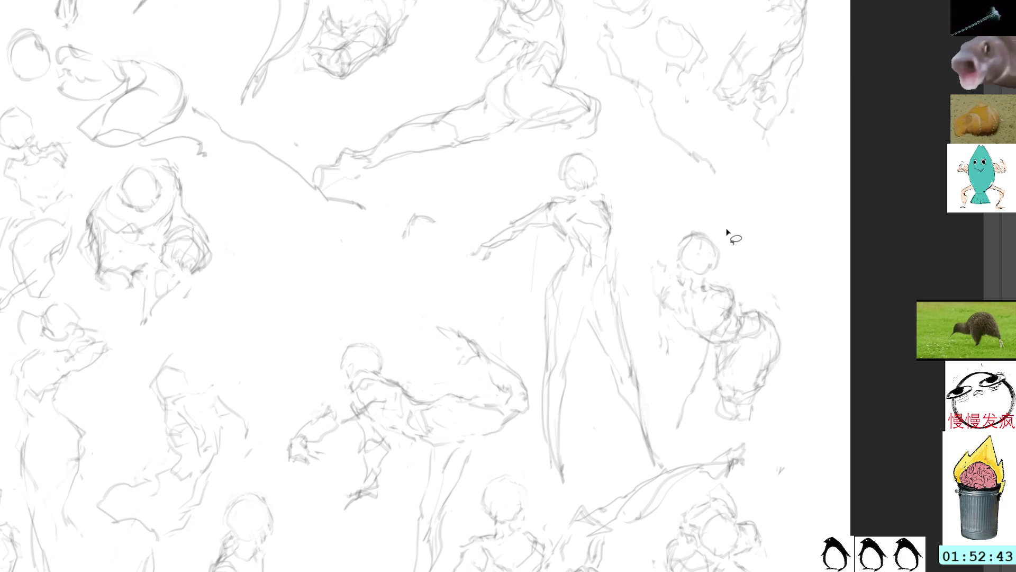
Lasso the crouching figure and move it left of the tall standing figure, shrinking it slightly.
{"action": "mouse_move", "coordinate": [710, 227]}
{"action": "left_mouse_down"}
{"action": "mouse_move", "coordinate": [650, 253]}
{"action": "mouse_move", "coordinate": [668, 417]}
{"action": "mouse_move", "coordinate": [773, 421]}
{"action": "mouse_move", "coordinate": [791, 261]}
{"action": "left_mouse_up"}
{"action": "key", "text": "ctrl+t"}
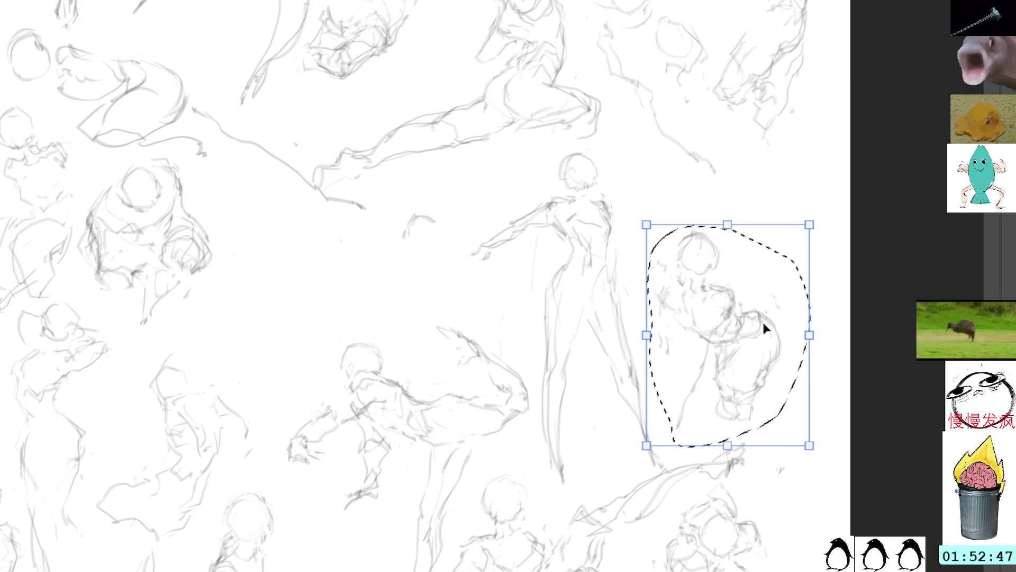
{"action": "mouse_move", "coordinate": [758, 315]}
{"action": "left_mouse_down"}
{"action": "mouse_move", "coordinate": [762, 280]}
{"action": "mouse_move", "coordinate": [778, 267]}
{"action": "mouse_move", "coordinate": [798, 279]}
{"action": "mouse_move", "coordinate": [656, 290]}
{"action": "mouse_move", "coordinate": [311, 279]}
{"action": "mouse_move", "coordinate": [325, 283]}
{"action": "left_mouse_up"}
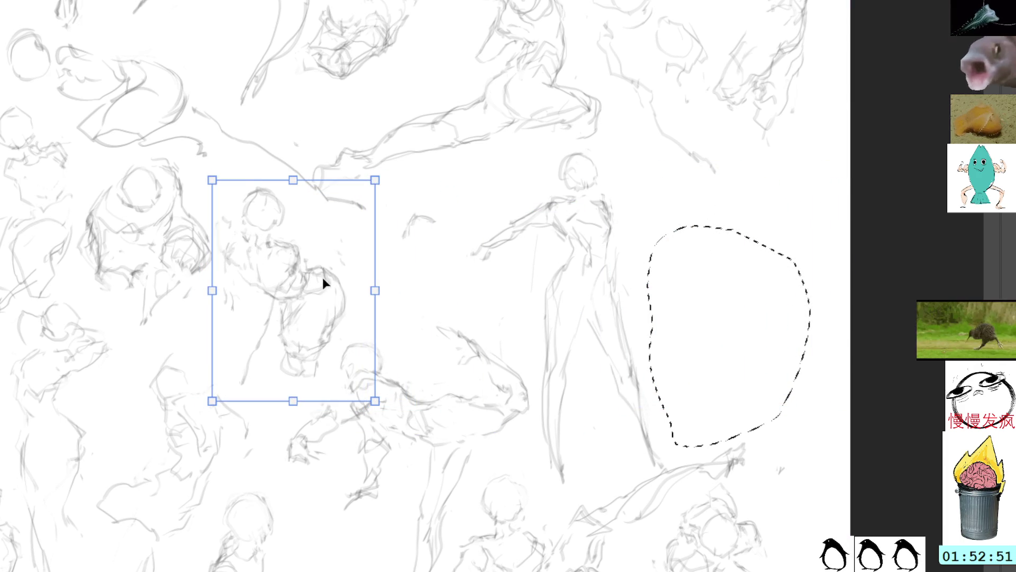
{"action": "left_click_drag", "start_coordinate": [442, 293], "coordinate": [608, 424]}
{"action": "left_click_drag", "start_coordinate": [539, 310], "coordinate": [528, 321]}
{"action": "left_click_drag", "start_coordinate": [490, 385], "coordinate": [492, 366]}
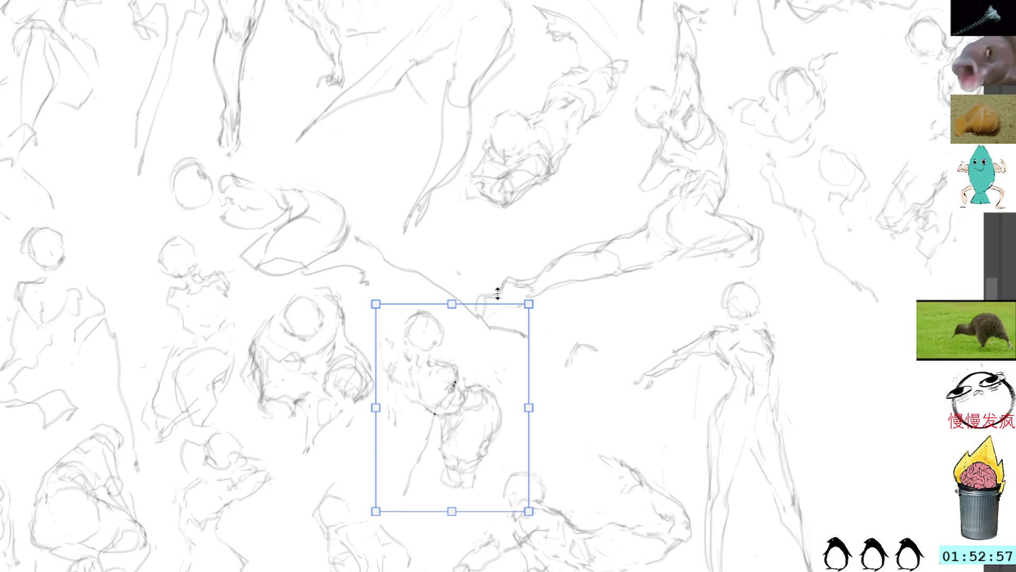
{"action": "key", "text": "Return"}
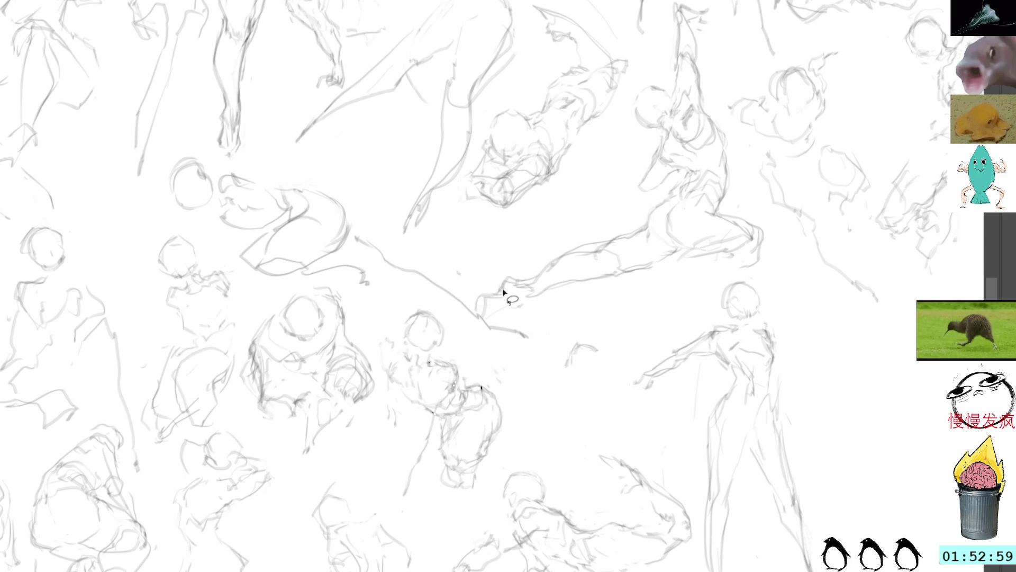
Touch up nearby sketches with a stroke on one figure and a short stroke below a head.
{"action": "key", "text": "l"}
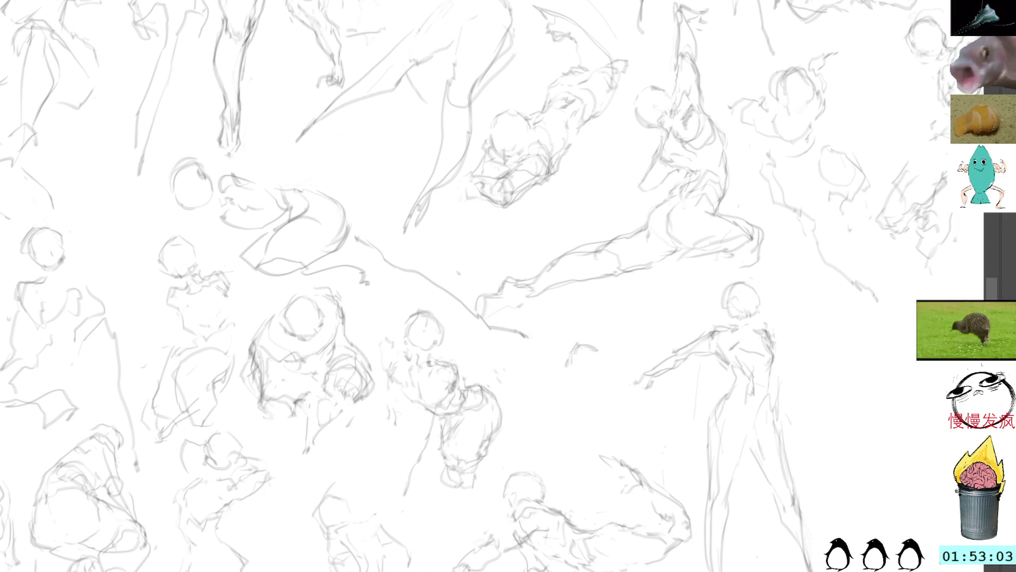
{"action": "left_click_drag", "start_coordinate": [447, 158], "coordinate": [570, 276]}
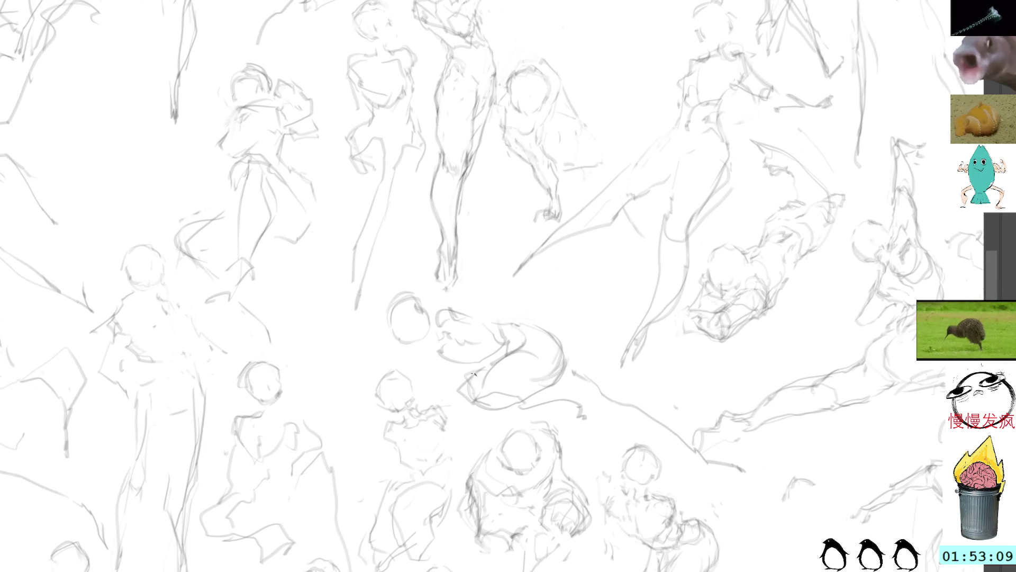
{"action": "left_click_drag", "start_coordinate": [454, 305], "coordinate": [554, 290]}
{"action": "left_click_drag", "start_coordinate": [400, 344], "coordinate": [383, 352]}
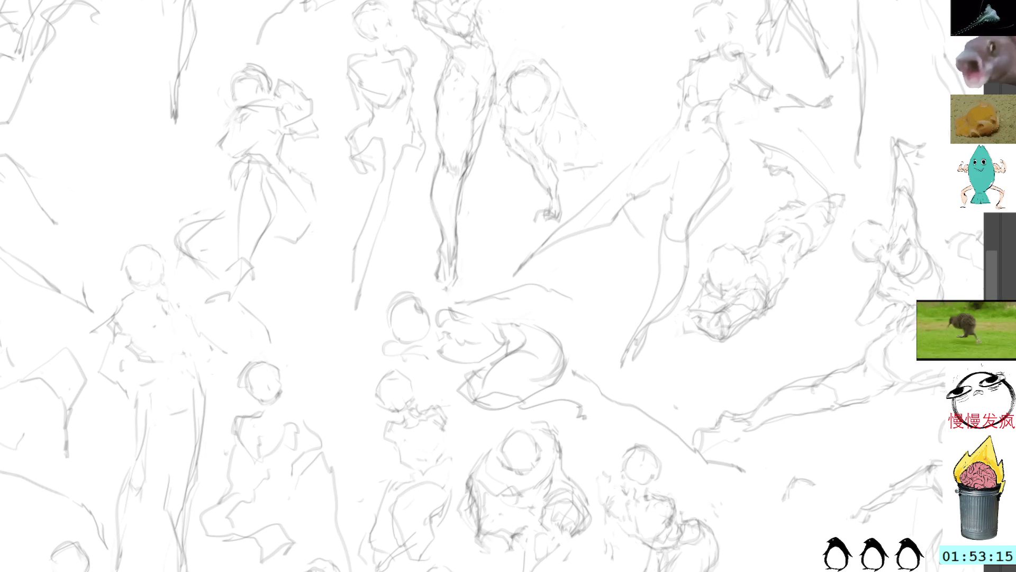
{"action": "mouse_move", "coordinate": [693, 283]}
{"action": "left_mouse_down"}
{"action": "mouse_move", "coordinate": [637, 234]}
{"action": "mouse_move", "coordinate": [667, 263]}
{"action": "mouse_move", "coordinate": [584, 309]}
{"action": "left_mouse_up"}
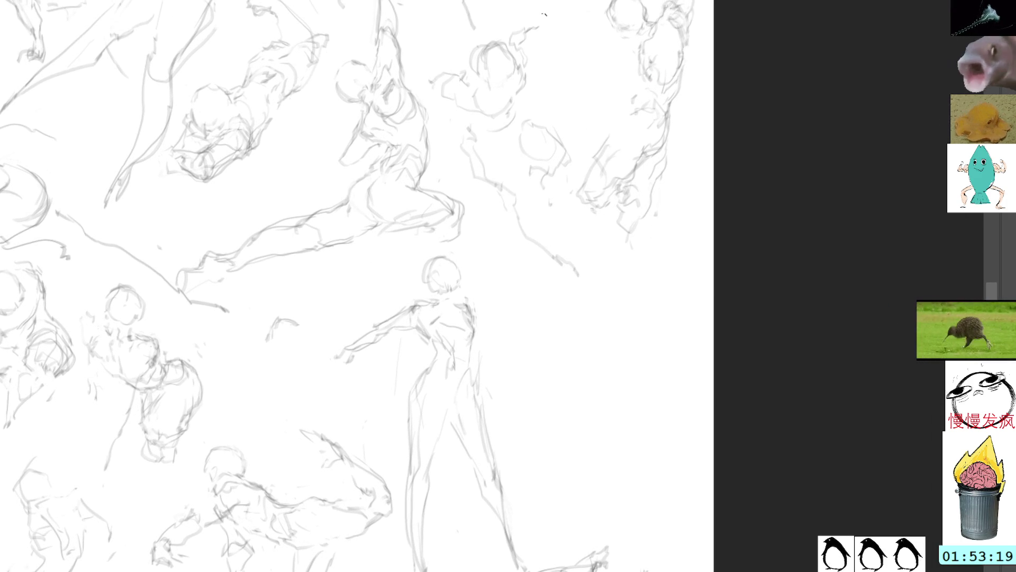
Draw a round head and a curving body stroke right of the tall standing figure.
{"action": "mouse_move", "coordinate": [505, 285]}
{"action": "left_mouse_down"}
{"action": "mouse_move", "coordinate": [521, 271]}
{"action": "mouse_move", "coordinate": [547, 292]}
{"action": "left_mouse_up"}
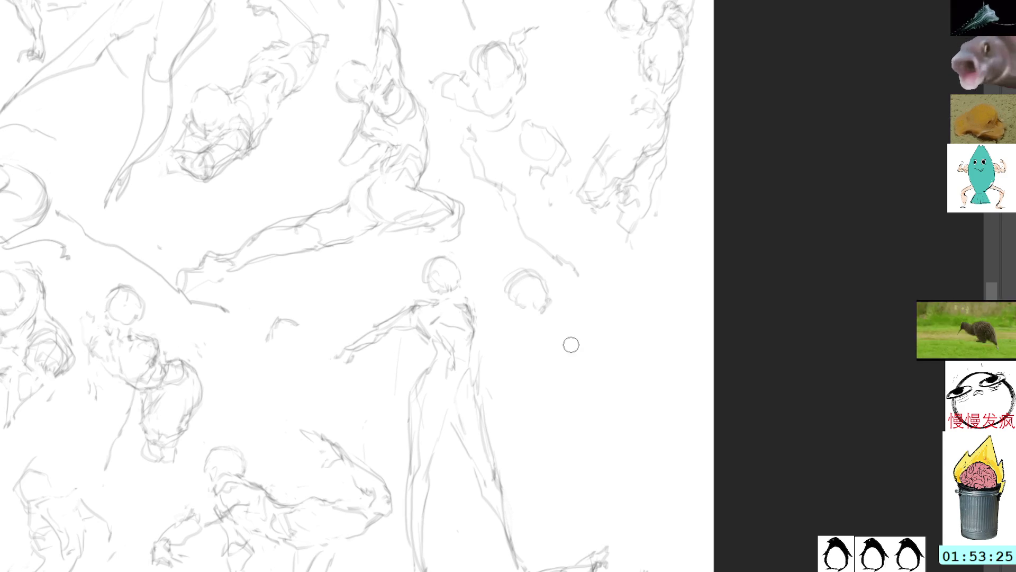
{"action": "mouse_move", "coordinate": [529, 337]}
{"action": "left_mouse_down"}
{"action": "mouse_move", "coordinate": [555, 375]}
{"action": "mouse_move", "coordinate": [609, 405]}
{"action": "left_mouse_up"}
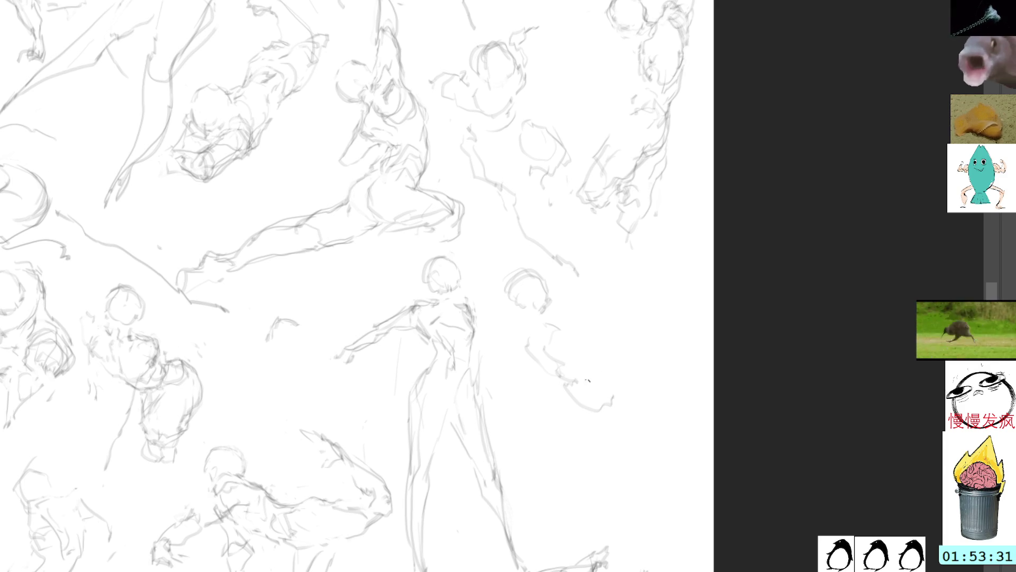